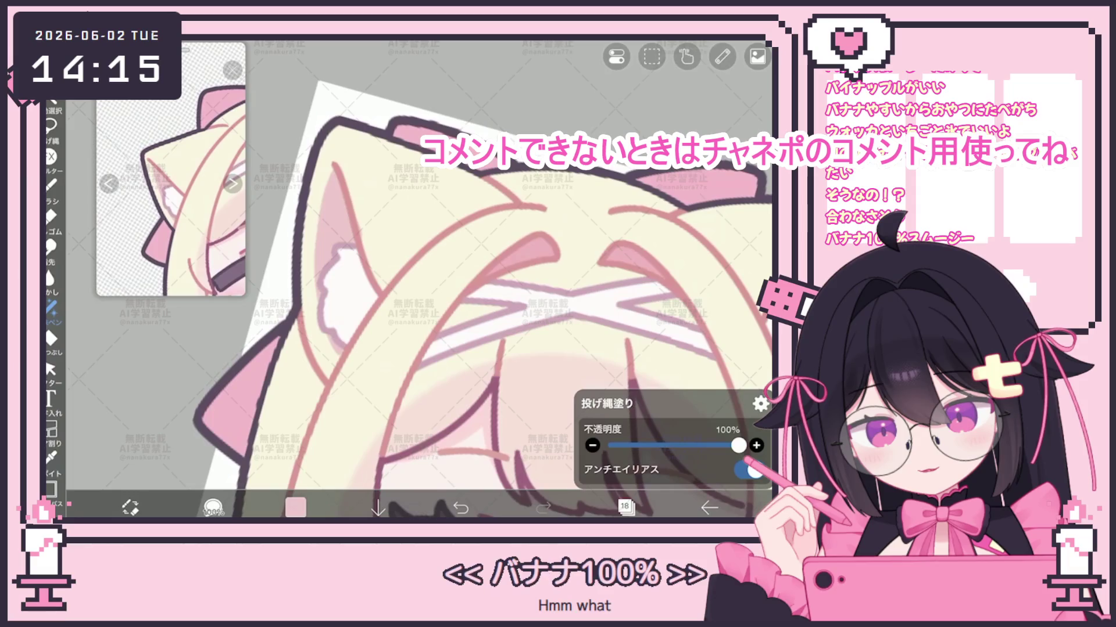
Zoom around the canvas while toggling between the Eraser and Lasso Fill.
scroll(418, 279, down, 5)
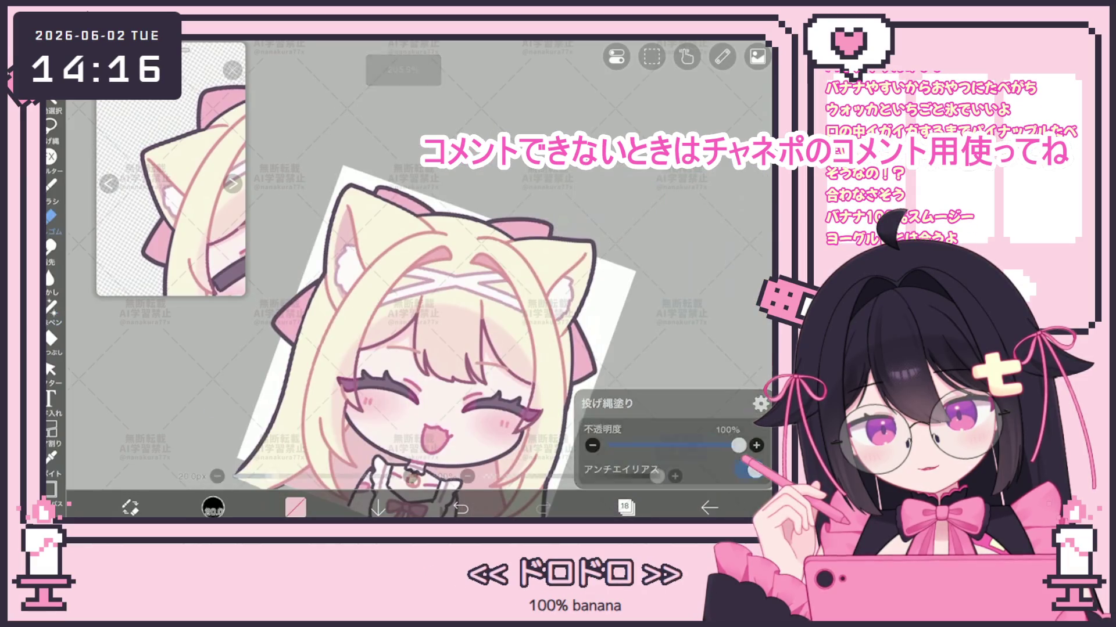
key(e)
scroll(419, 279, up, 5)
scroll(418, 279, up, 1)
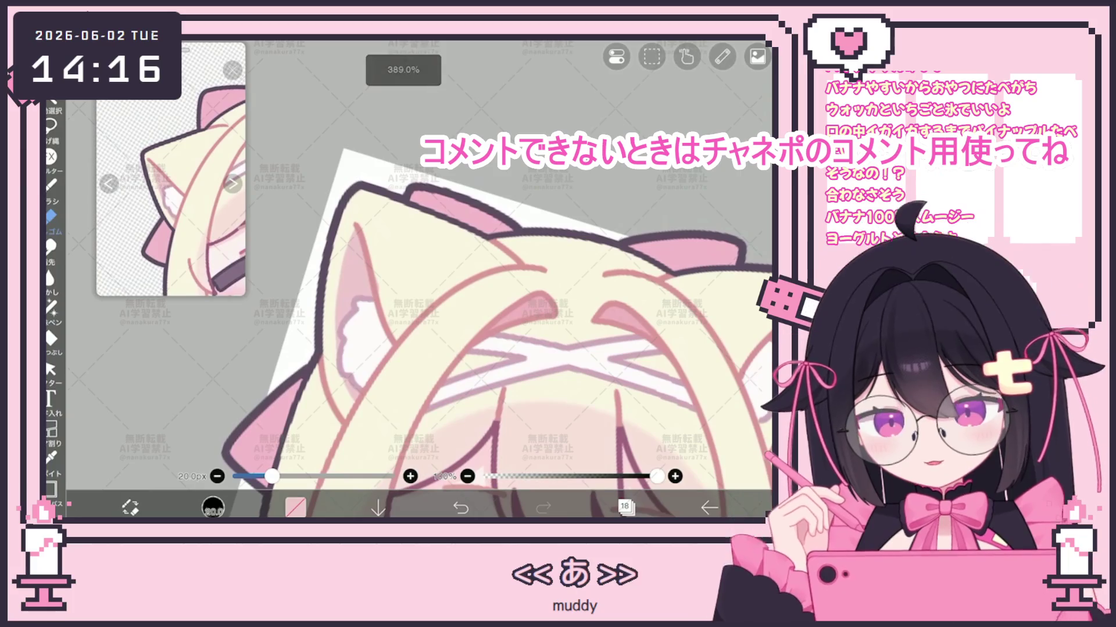
key(e)
scroll(418, 279, down, 5)
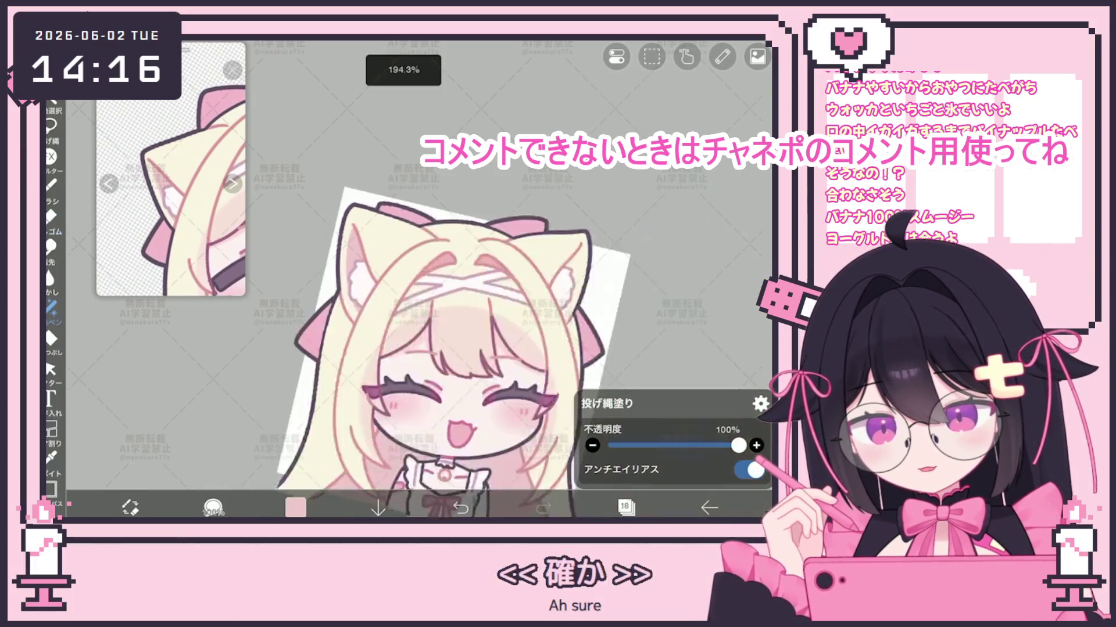
Zoom over the chibi drawing and bring up the Layer window.
scroll(419, 278, up, 6)
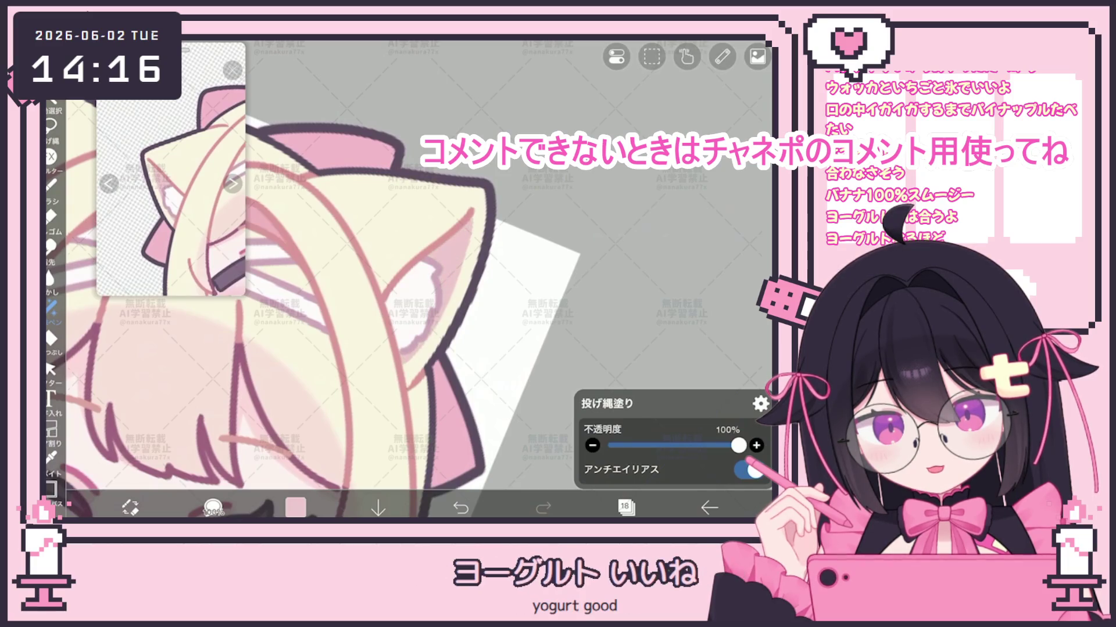
scroll(418, 279, down, 10)
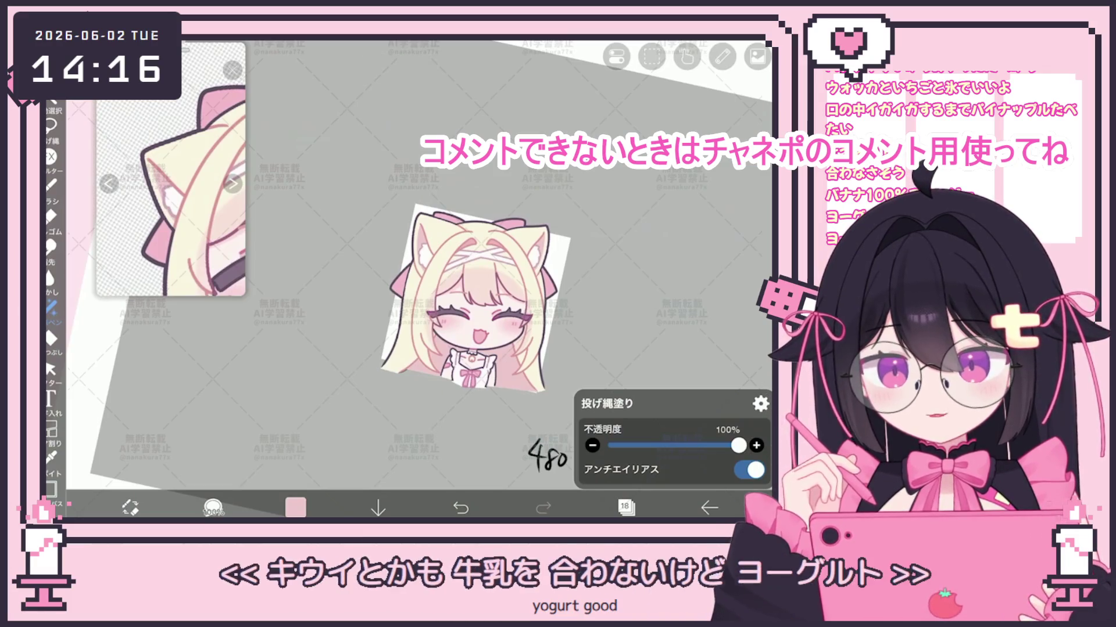
scroll(418, 279, up, 1)
scroll(448, 291, up, 2)
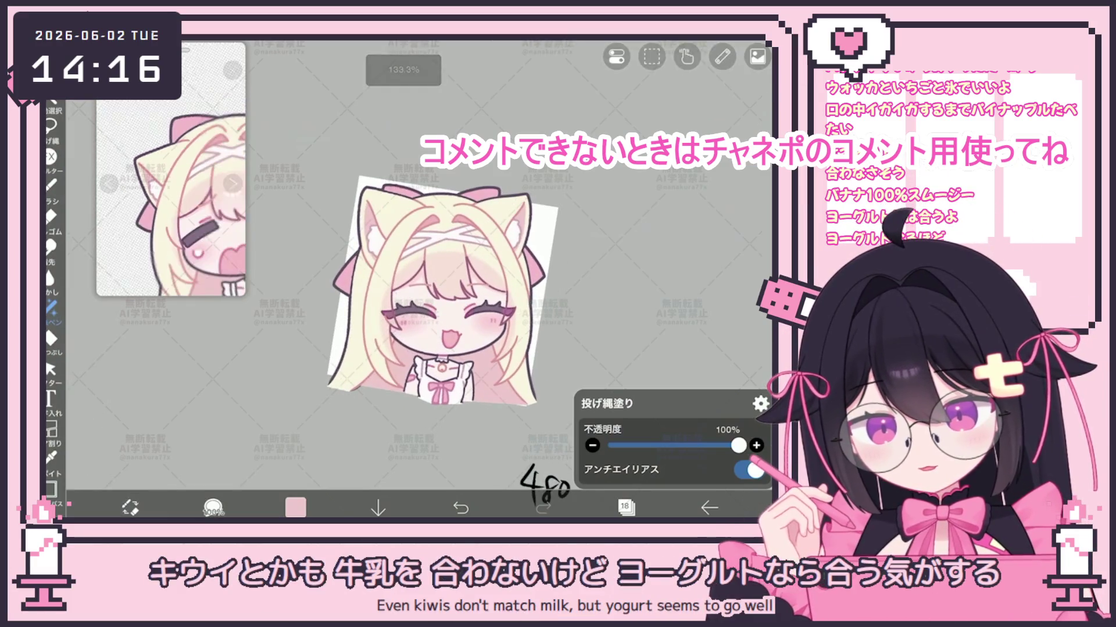
scroll(431, 301, up, 2)
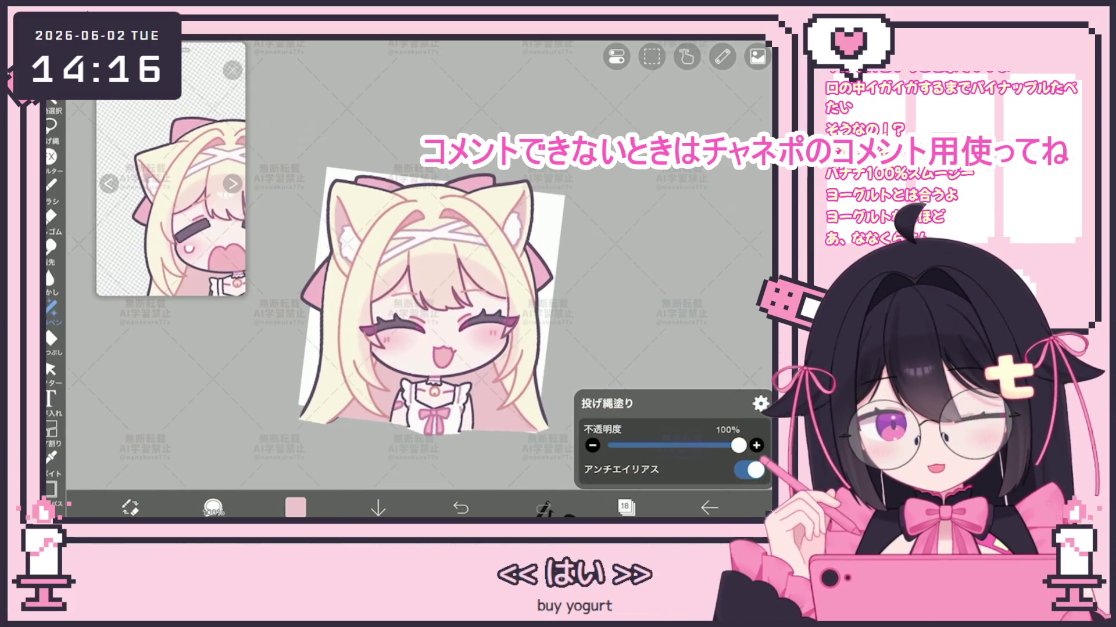
scroll(418, 273, up, 2)
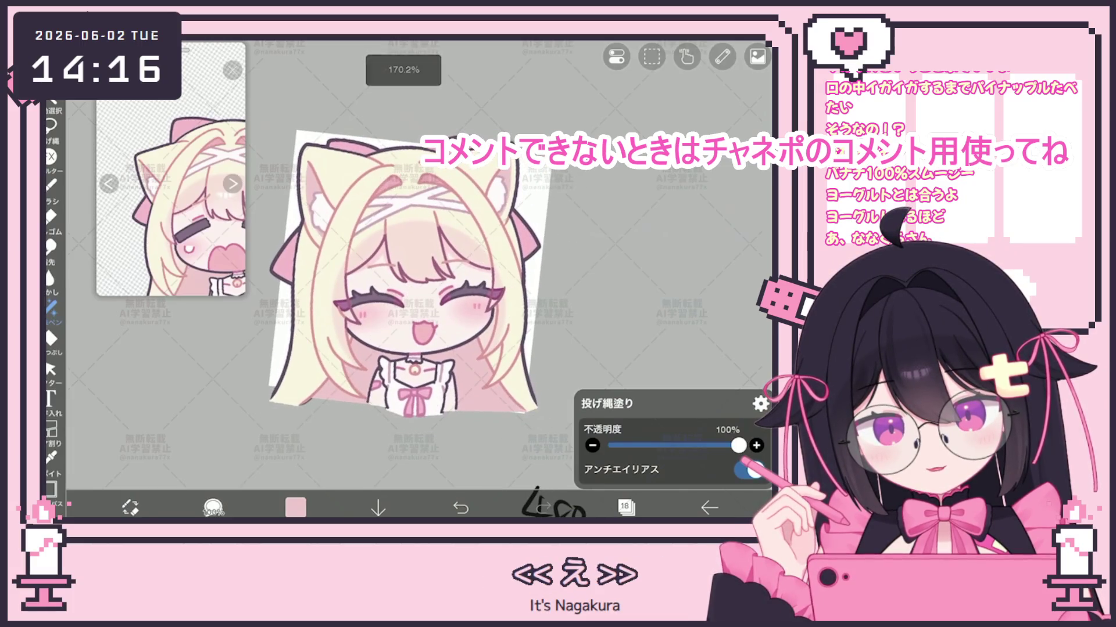
click(627, 507)
scroll(648, 244, up, 3)
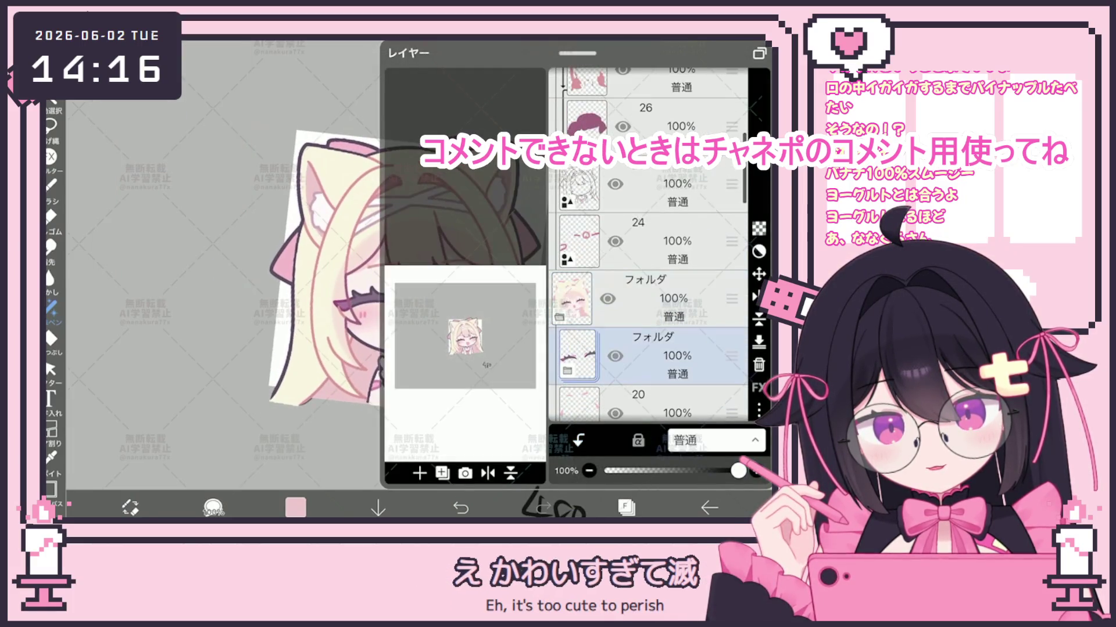
Move eye-line layer 19 below the folder and fade it to 40% opacity.
scroll(648, 244, down, 5)
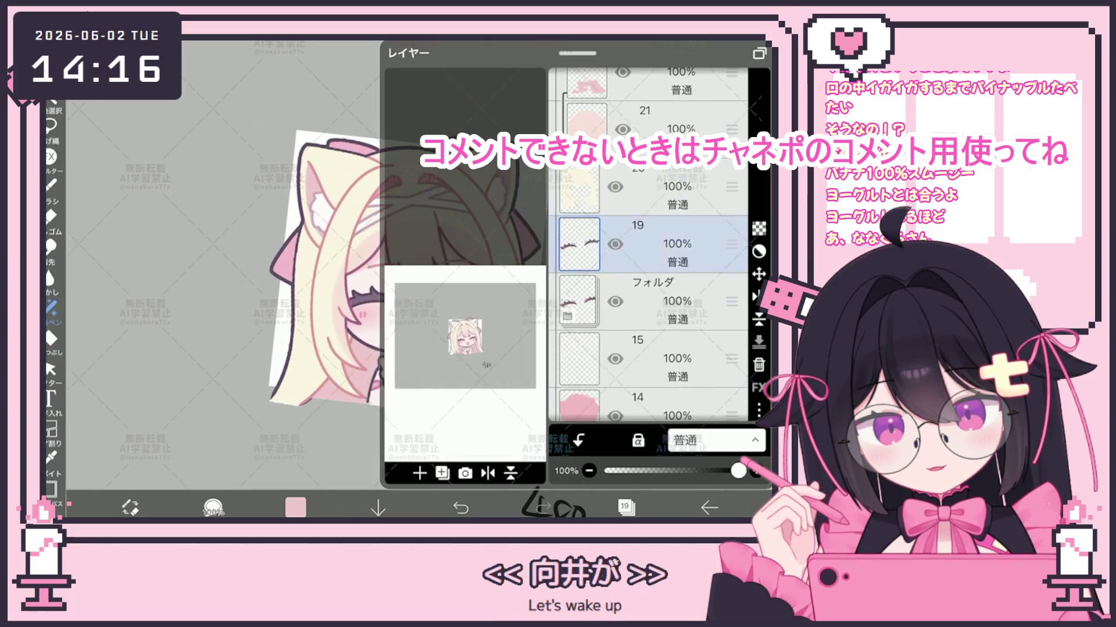
click(579, 96)
mouse_move(645, 96)
mouse_down()
mouse_move(645, 370)
mouse_move(644, 340)
mouse_up()
drag(738, 471, 649, 470)
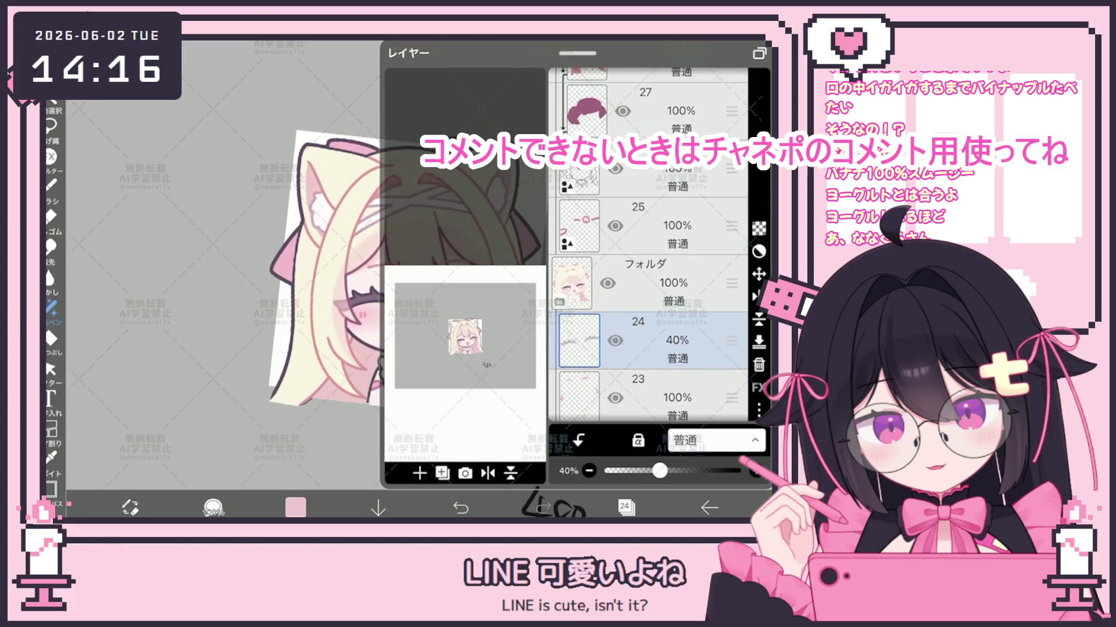
scroll(401, 261, up, 5)
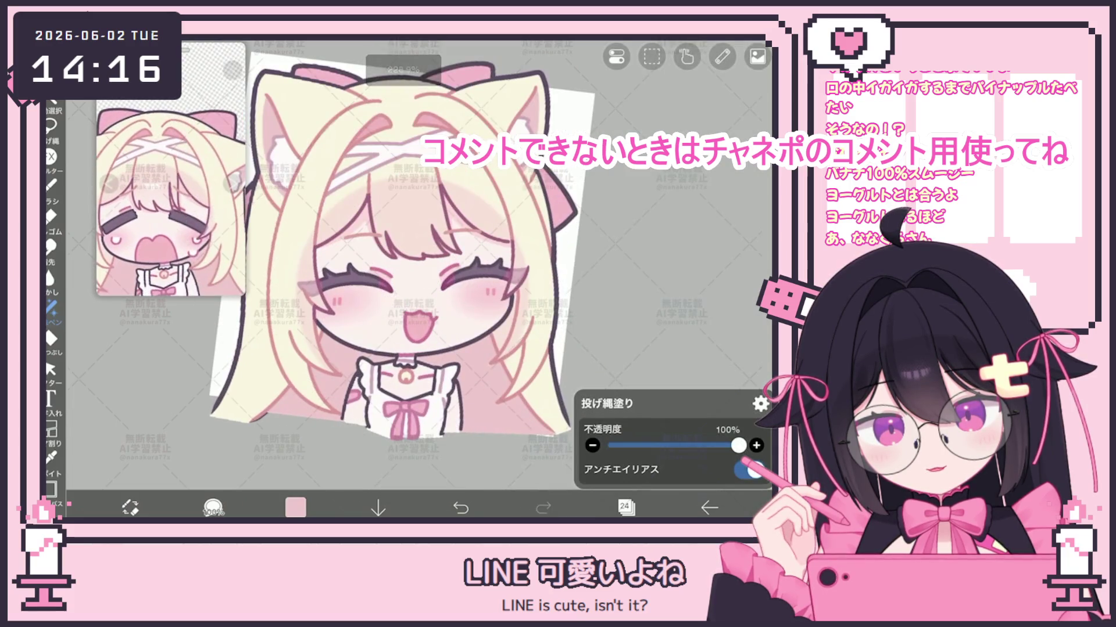
scroll(401, 244, down, 2)
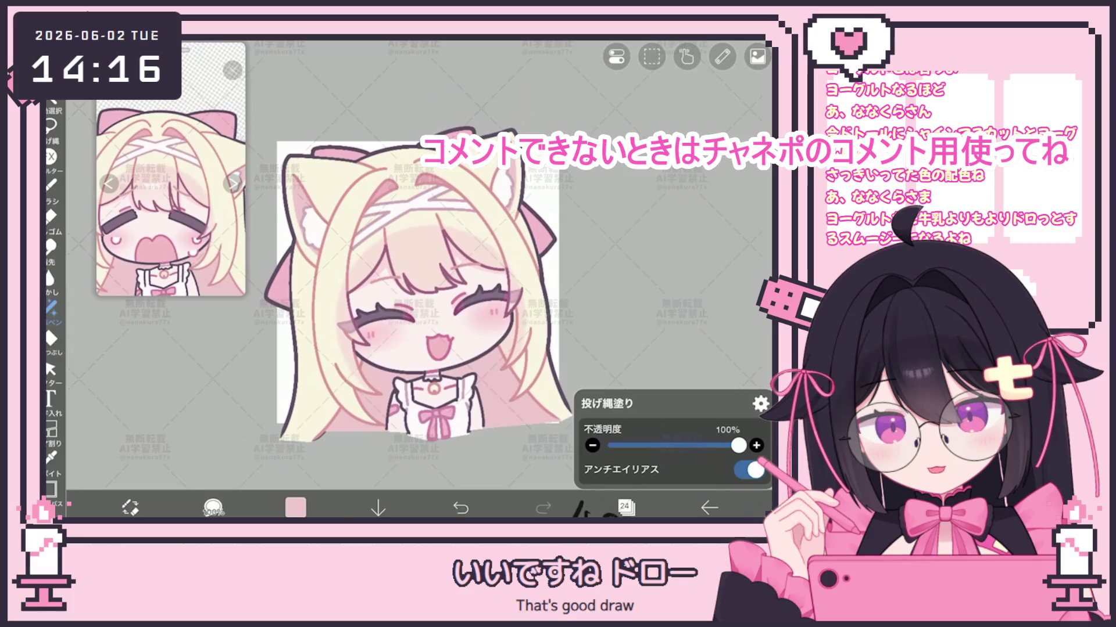
Reopen the Layer window, with eye-line layer 24 still at 40% opacity.
click(625, 508)
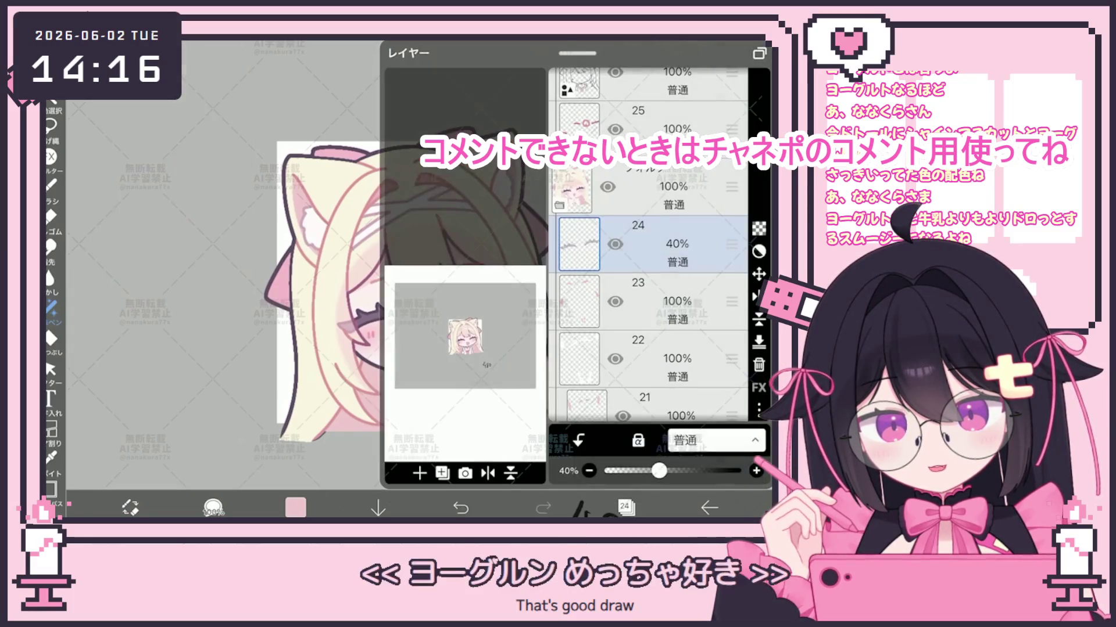
Select layer 22 in the layer list and close the list.
scroll(647, 261, down, 3)
click(587, 238)
click(639, 180)
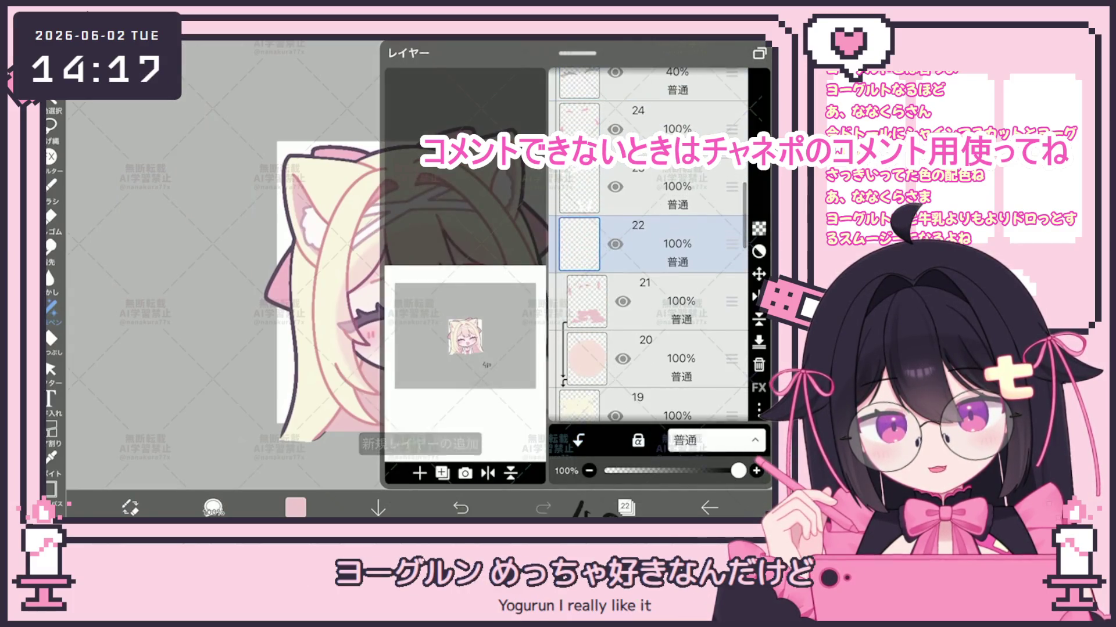
click(625, 507)
Choose the soft Airbrush, adjust its size, and paint a soft stroke on the drawing.
click(50, 125)
click(50, 185)
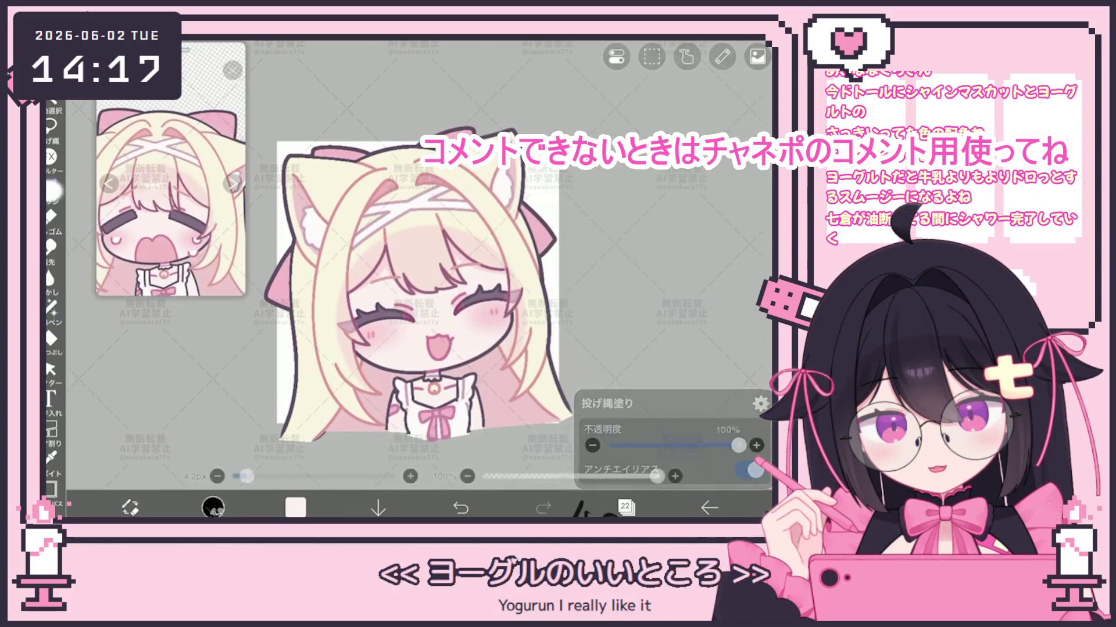
click(51, 184)
click(174, 326)
click(51, 185)
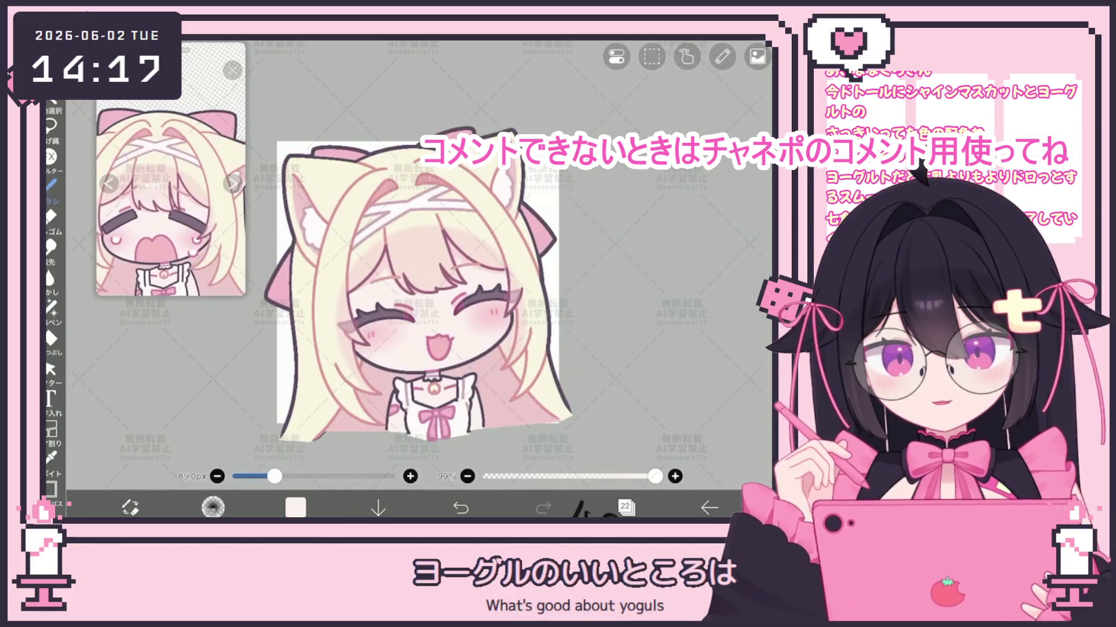
drag(274, 476, 278, 476)
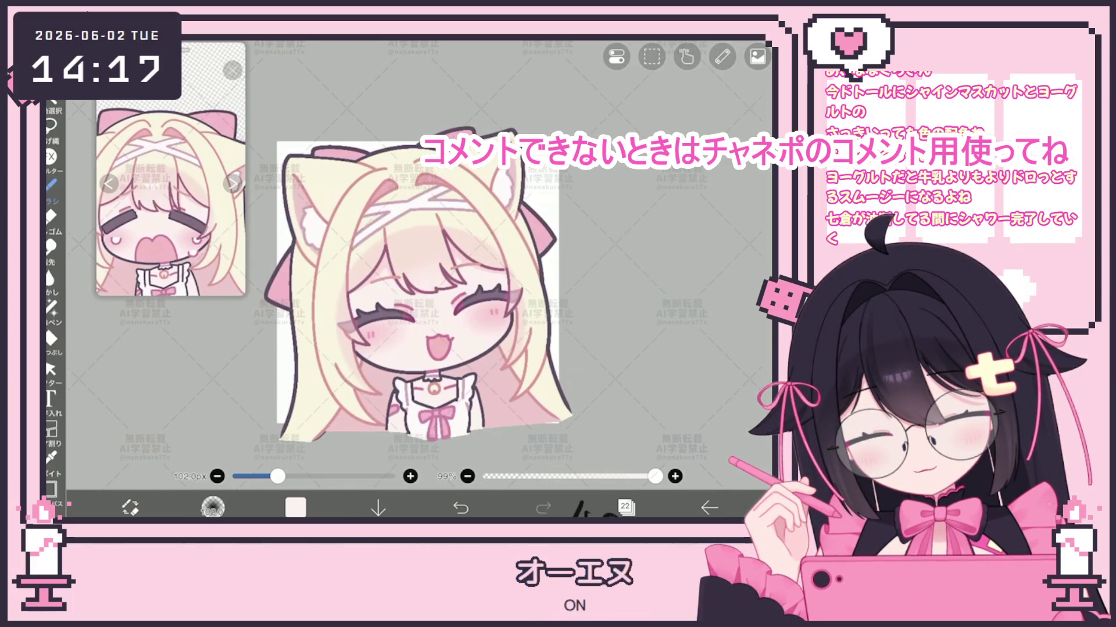
drag(295, 476, 289, 476)
drag(491, 317, 418, 331)
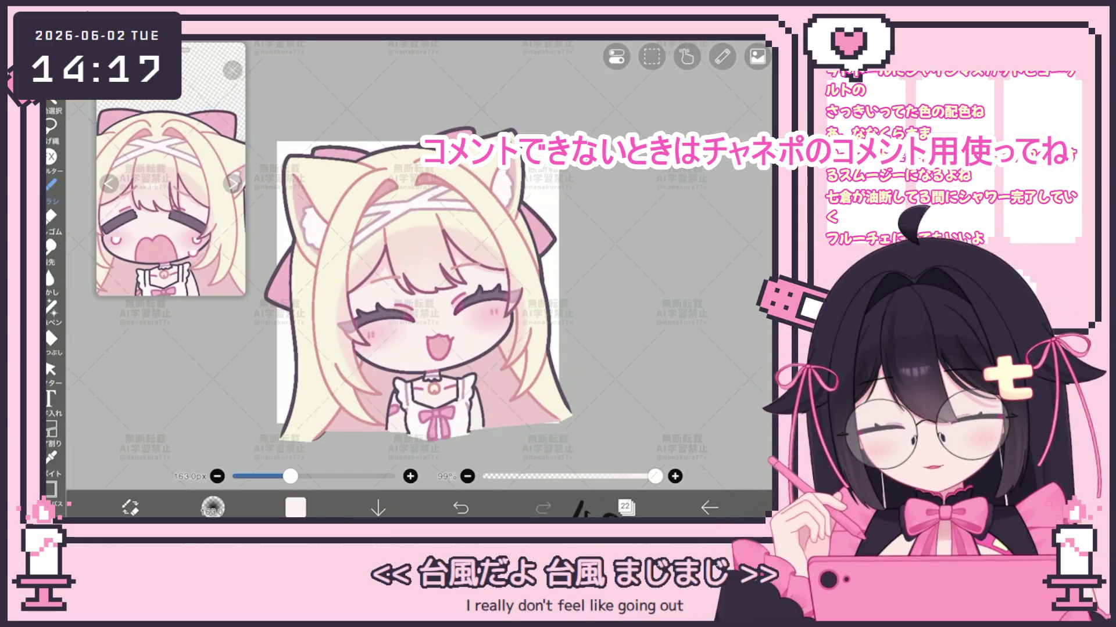
Set the paint colour to white and switch to a 92 px inking pen.
click(295, 507)
click(212, 507)
click(151, 435)
click(610, 348)
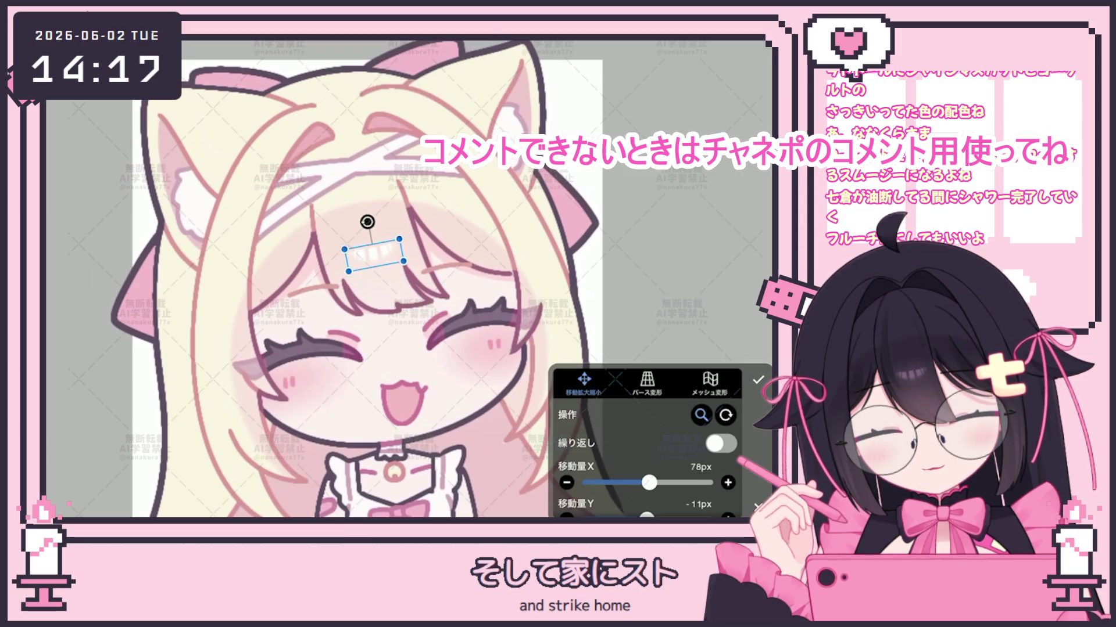
Confirm the forehead mark's new position and select layer 30.
scroll(372, 279, down, 5)
click(757, 380)
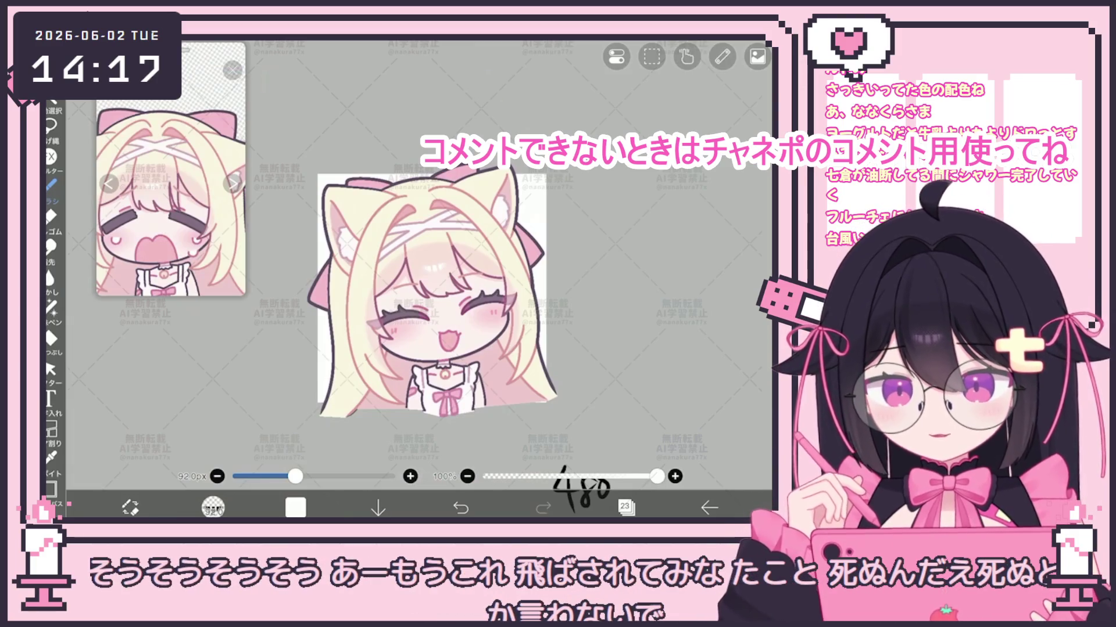
scroll(435, 290, up, 3)
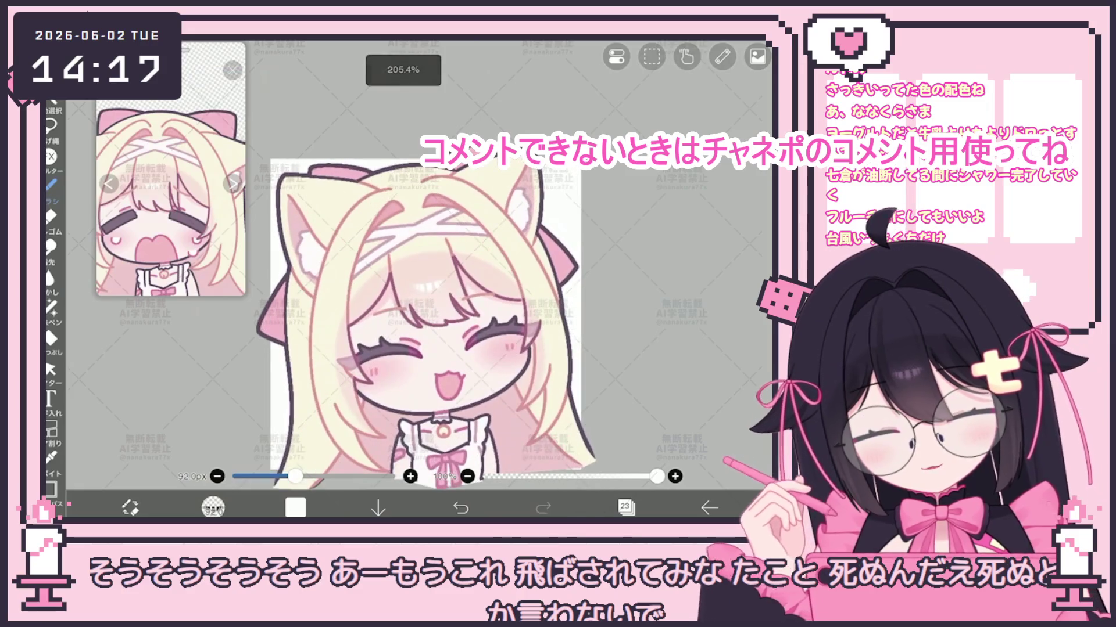
click(626, 507)
scroll(647, 244, up, 10)
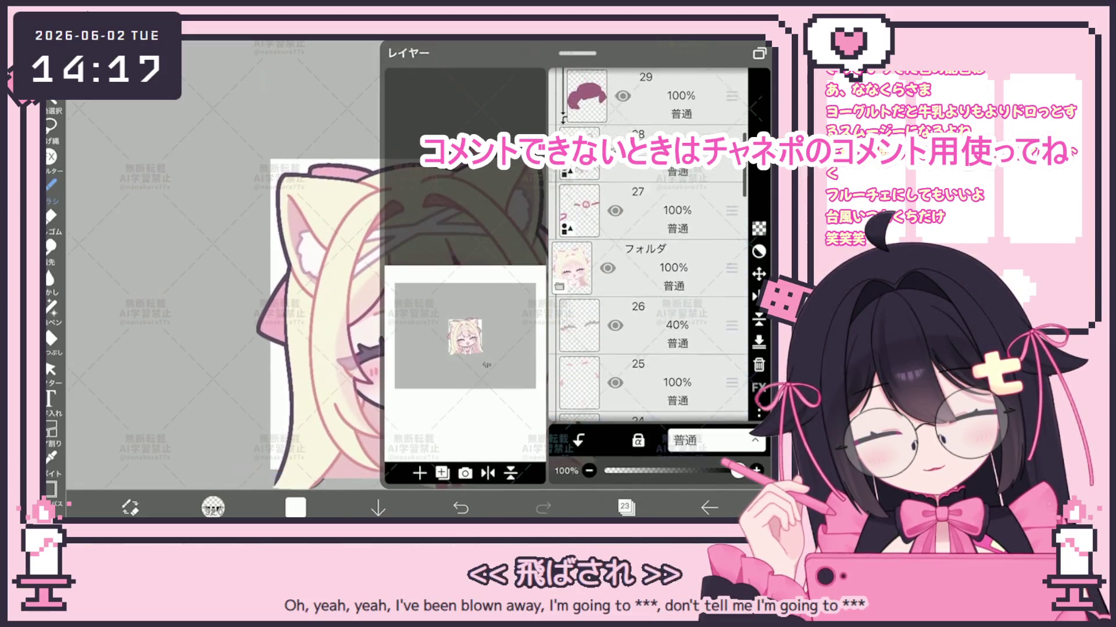
click(674, 181)
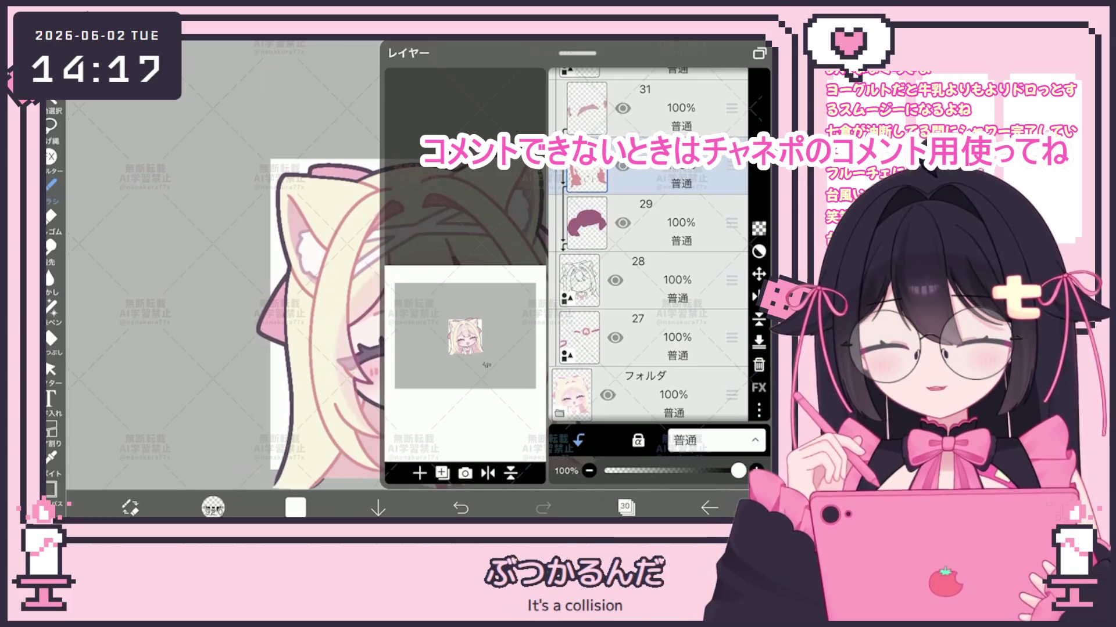
Sample the pink line colour from the drawing with the Eyedropper.
click(626, 507)
scroll(436, 279, up, 5)
click(465, 290)
scroll(419, 279, down, 2)
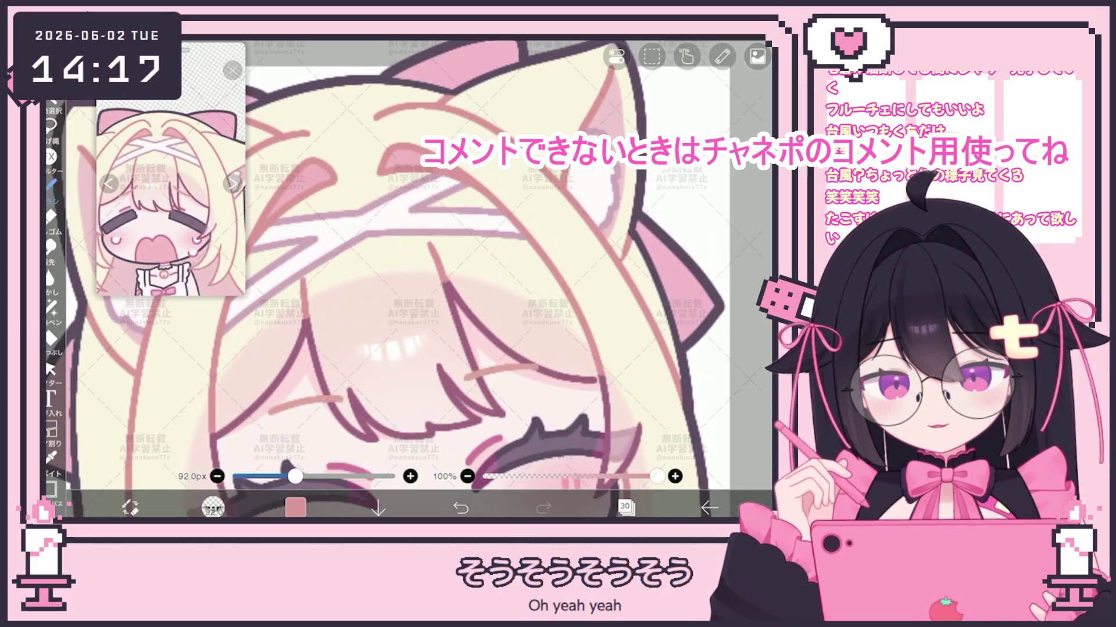
Switch to Lasso Fill, zoom the canvas in and out, and open the Layers panel.
click(51, 308)
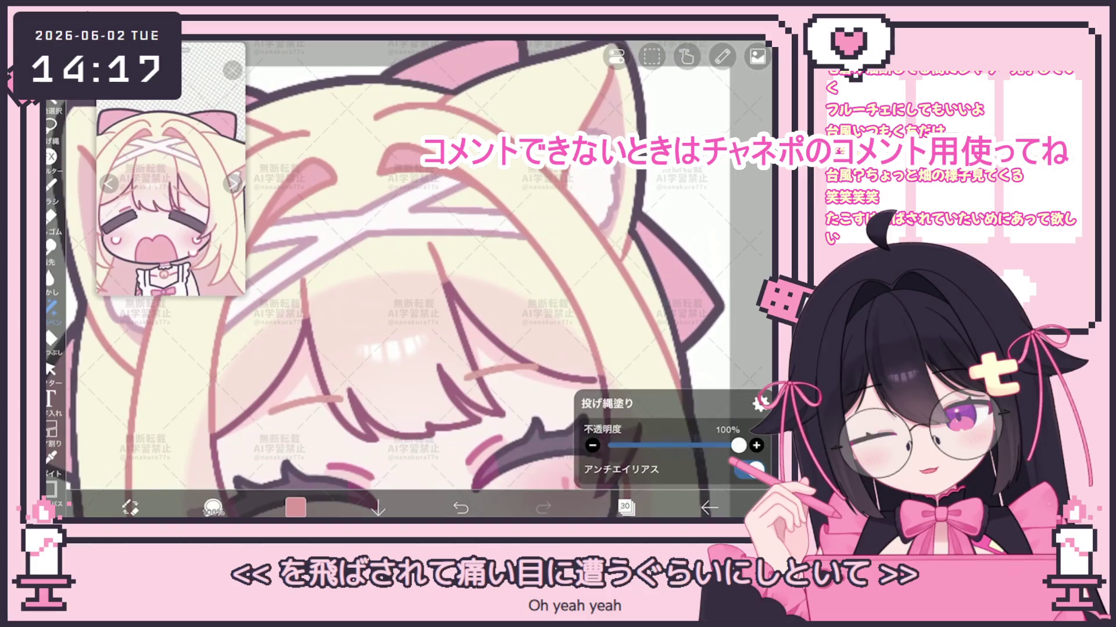
scroll(407, 278, down, 5)
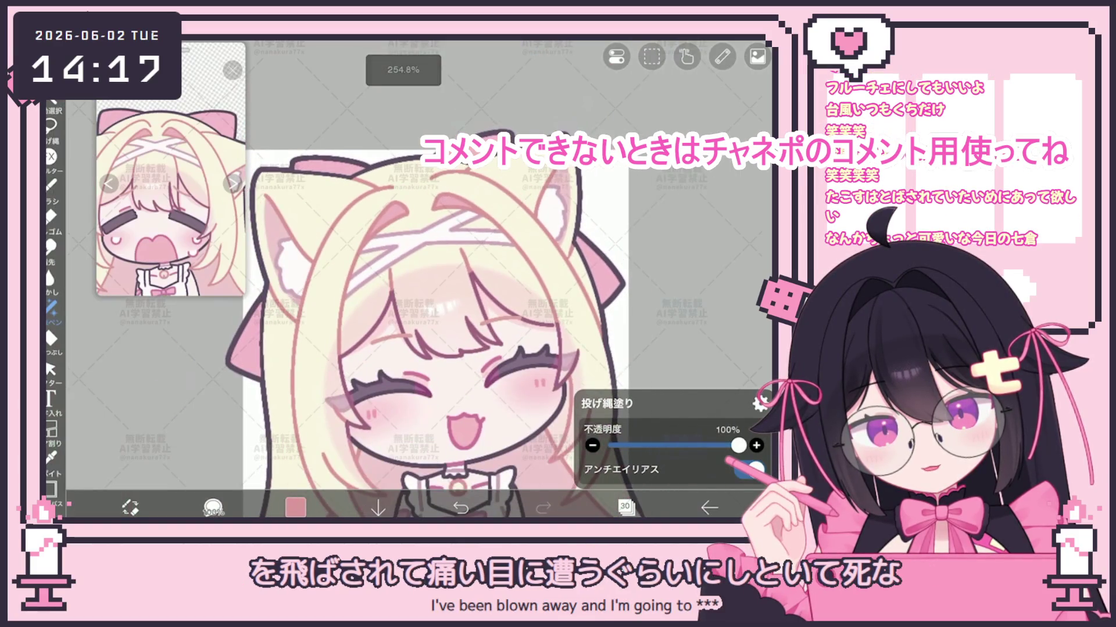
scroll(436, 326, down, 2)
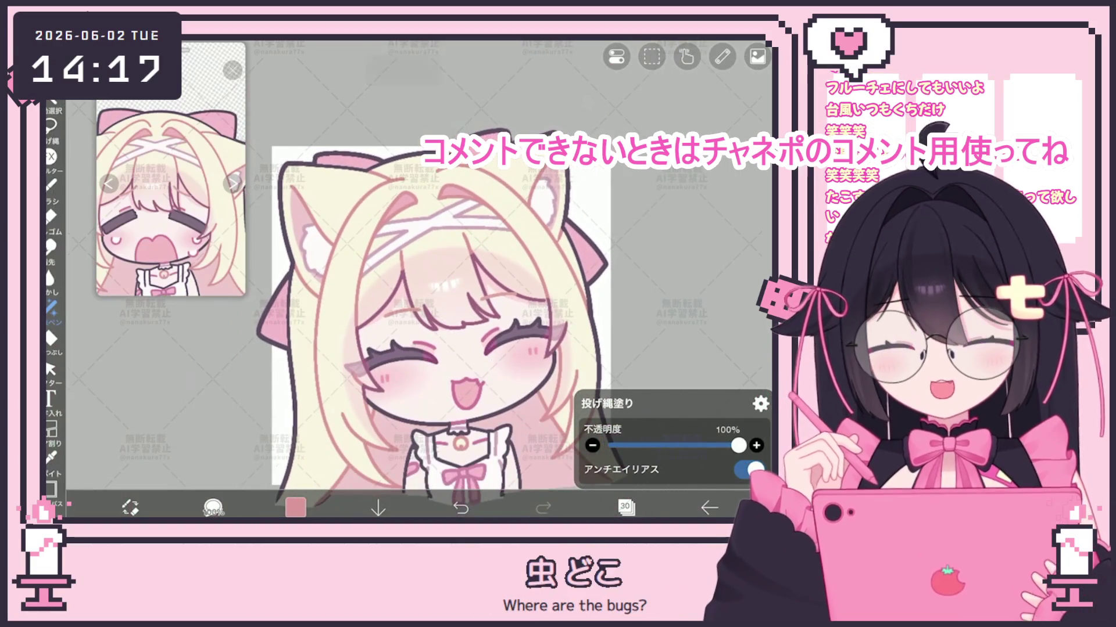
scroll(441, 302, down, 3)
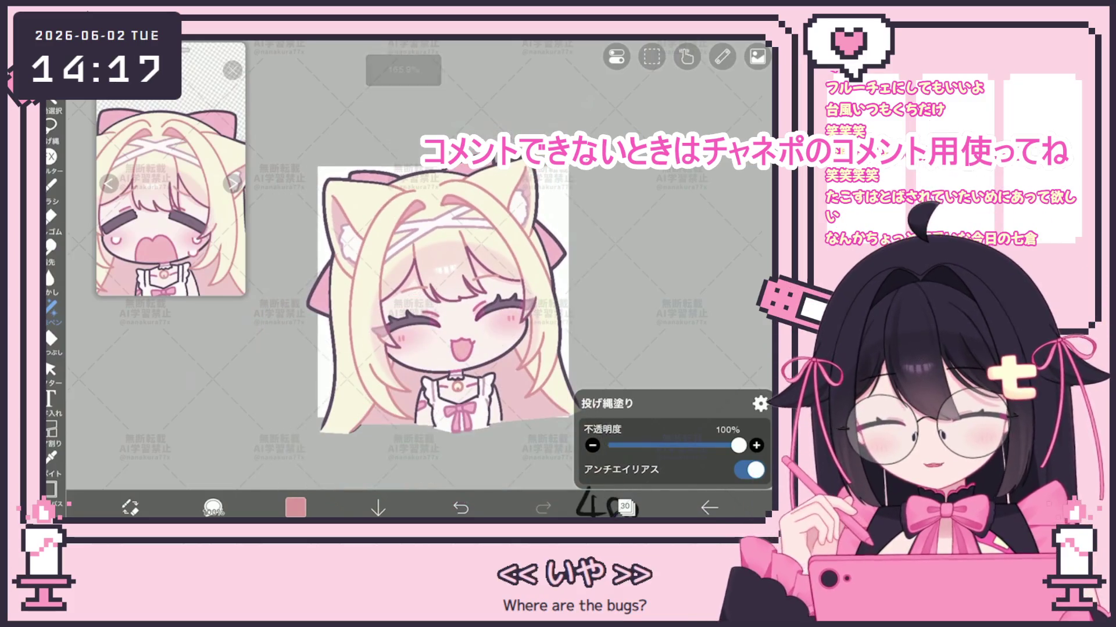
scroll(442, 288, down, 1)
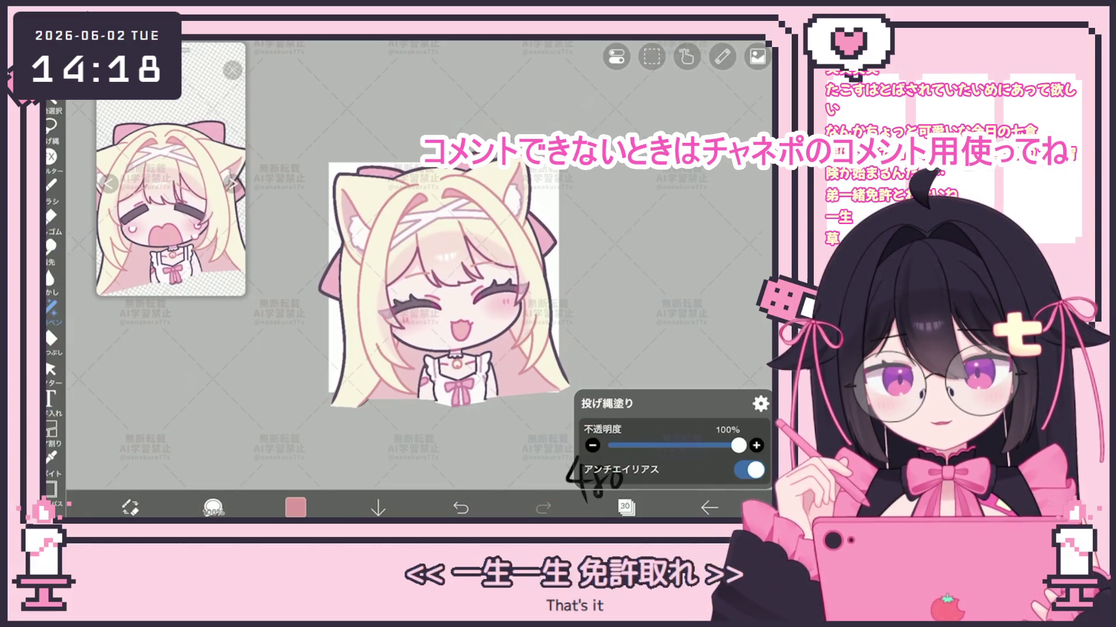
scroll(430, 285, up, 2)
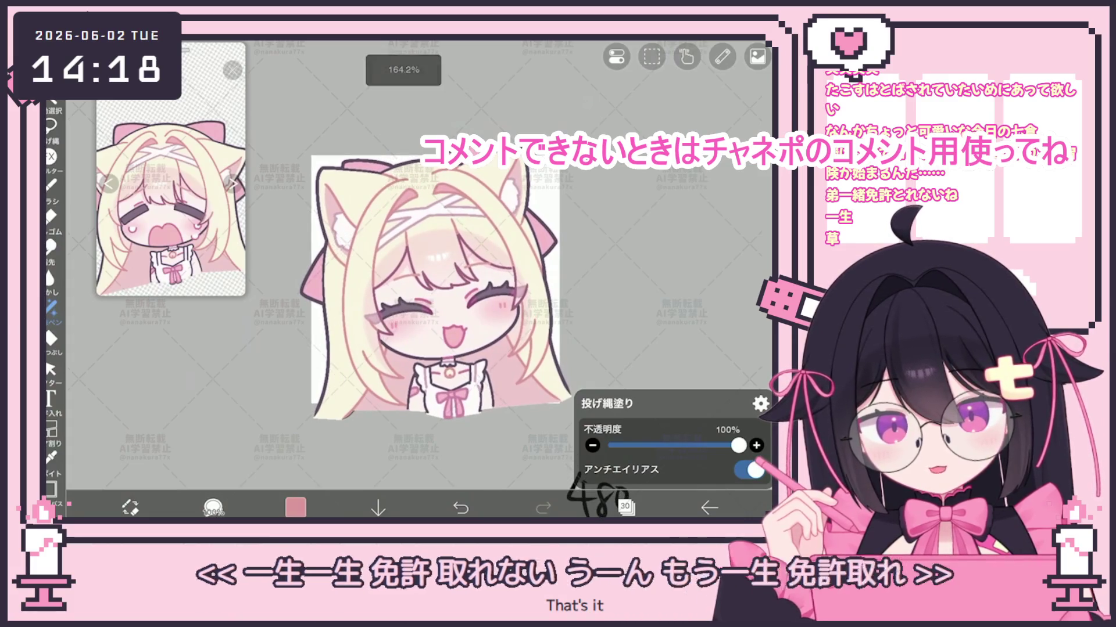
scroll(430, 267, down, 3)
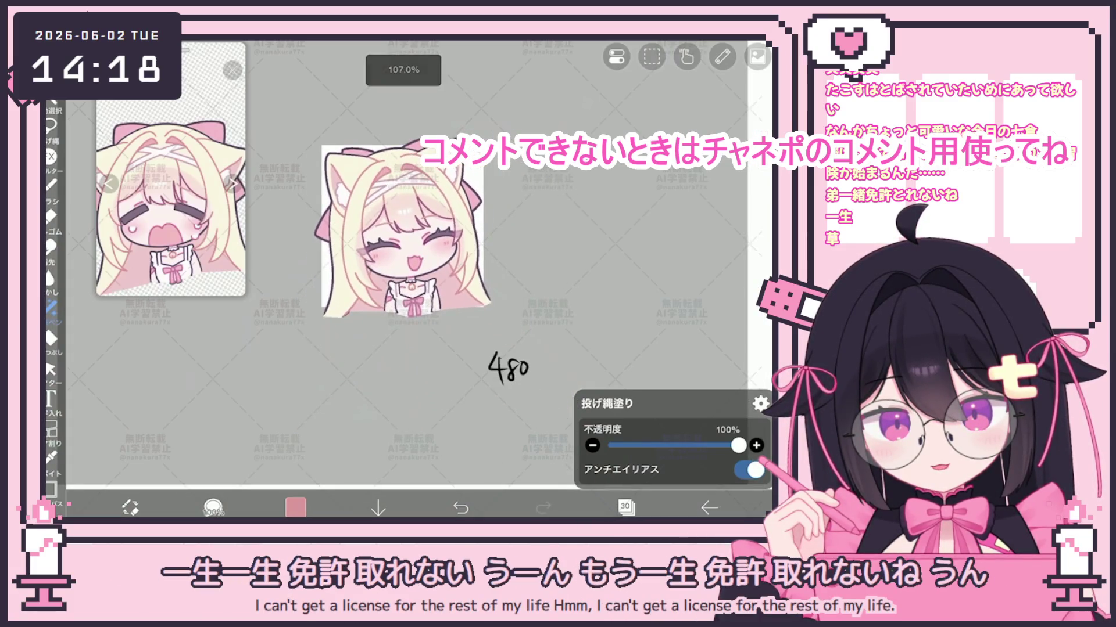
scroll(401, 220, up, 5)
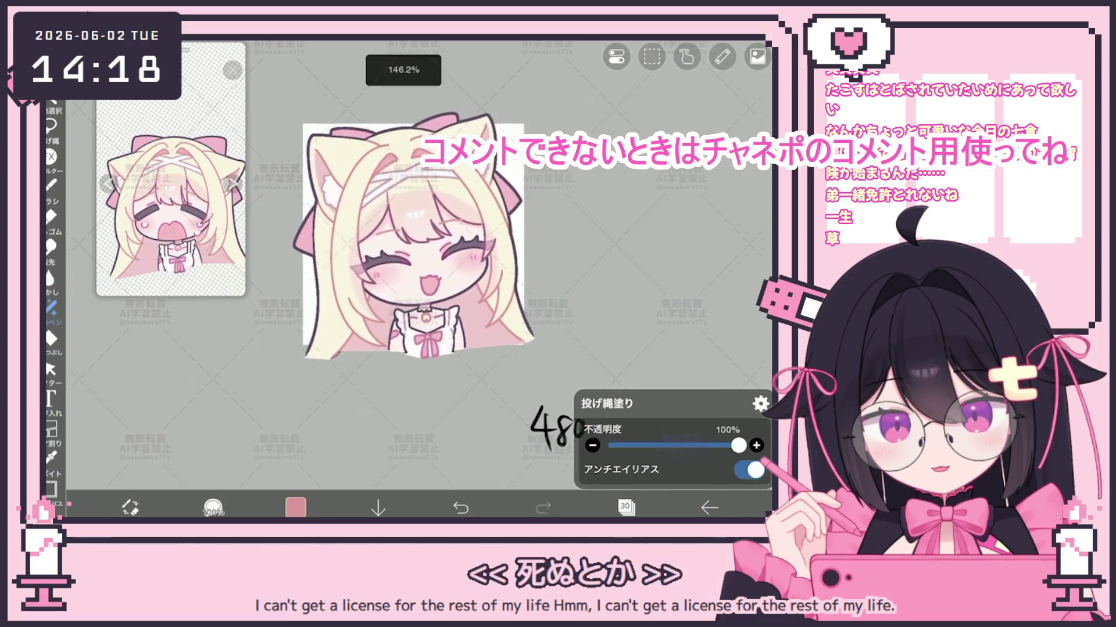
scroll(400, 226, down, 2)
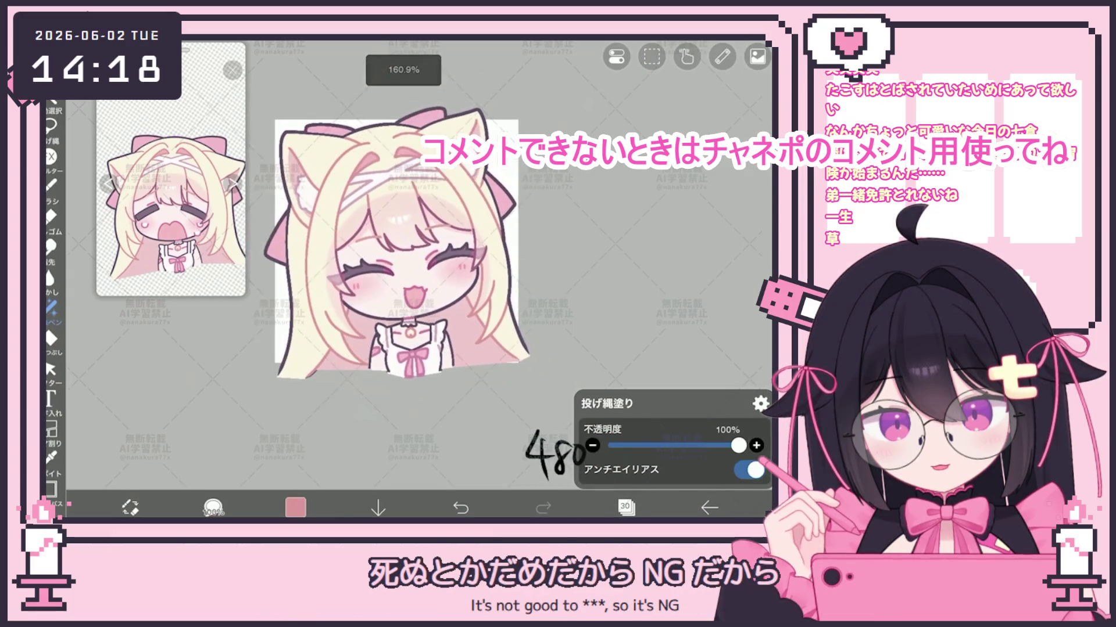
click(626, 507)
scroll(648, 290, up, 3)
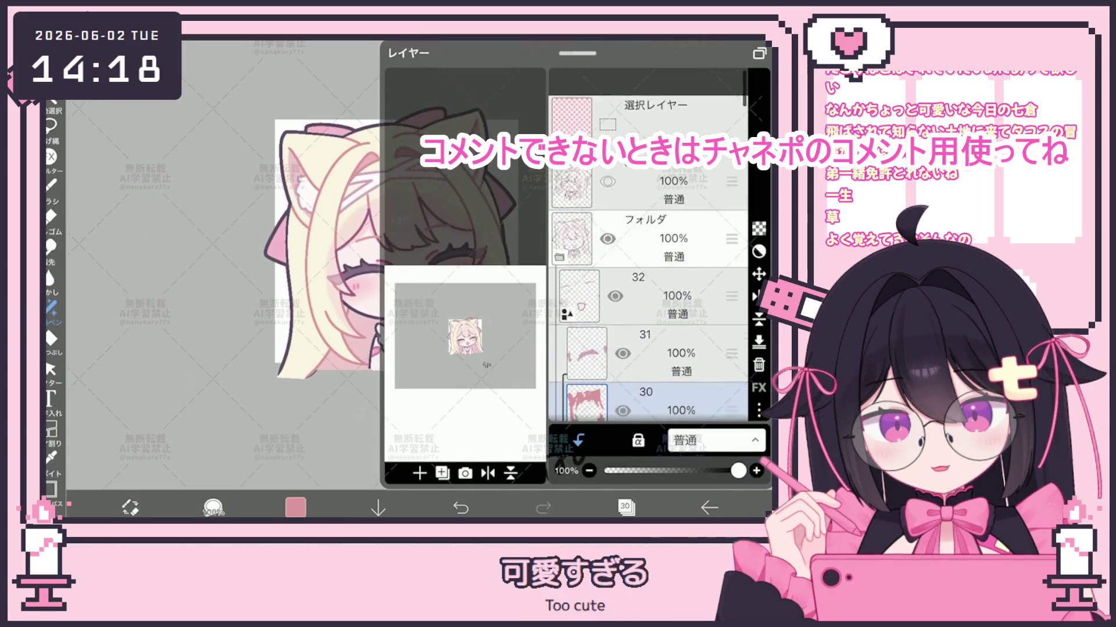
Collapse the selected character folder and duplicate it.
click(560, 229)
scroll(647, 262, down, 1)
click(441, 474)
click(430, 395)
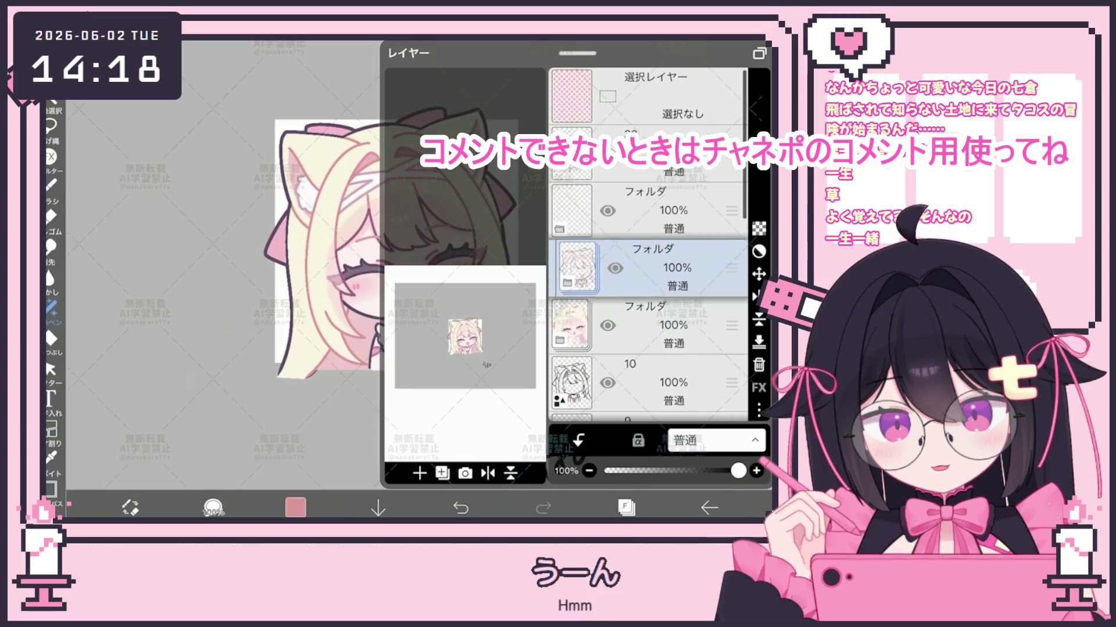
Select the top folder, close the Layers panel, and pick the pen brush.
click(645, 325)
click(644, 210)
click(758, 411)
click(633, 308)
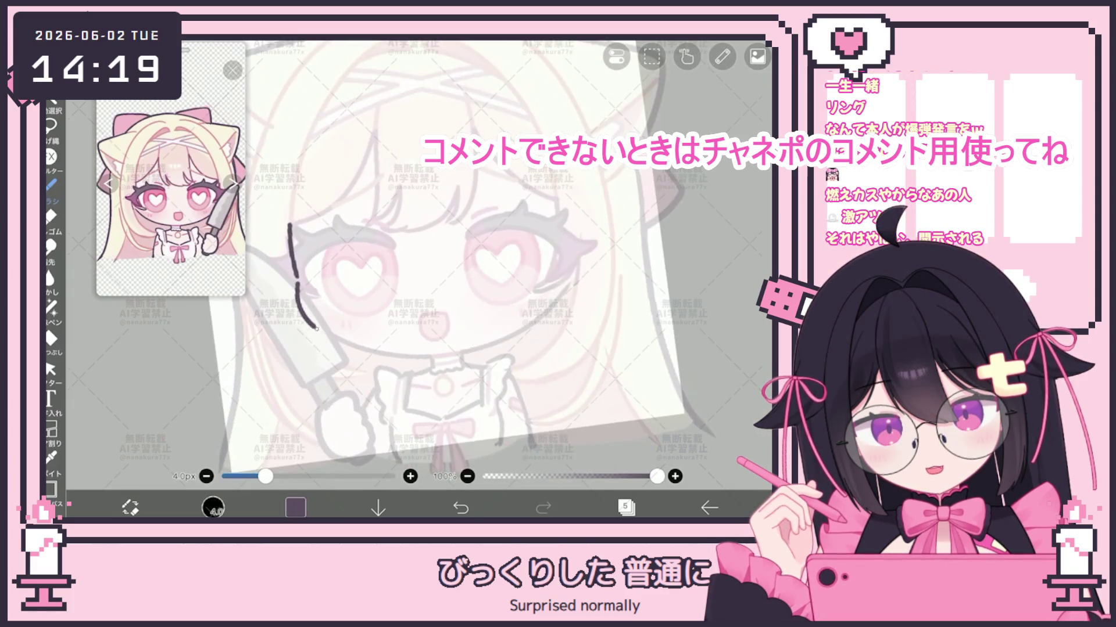
Ink the left side of the face and try a curve along the lower face.
drag(288, 230, 299, 298)
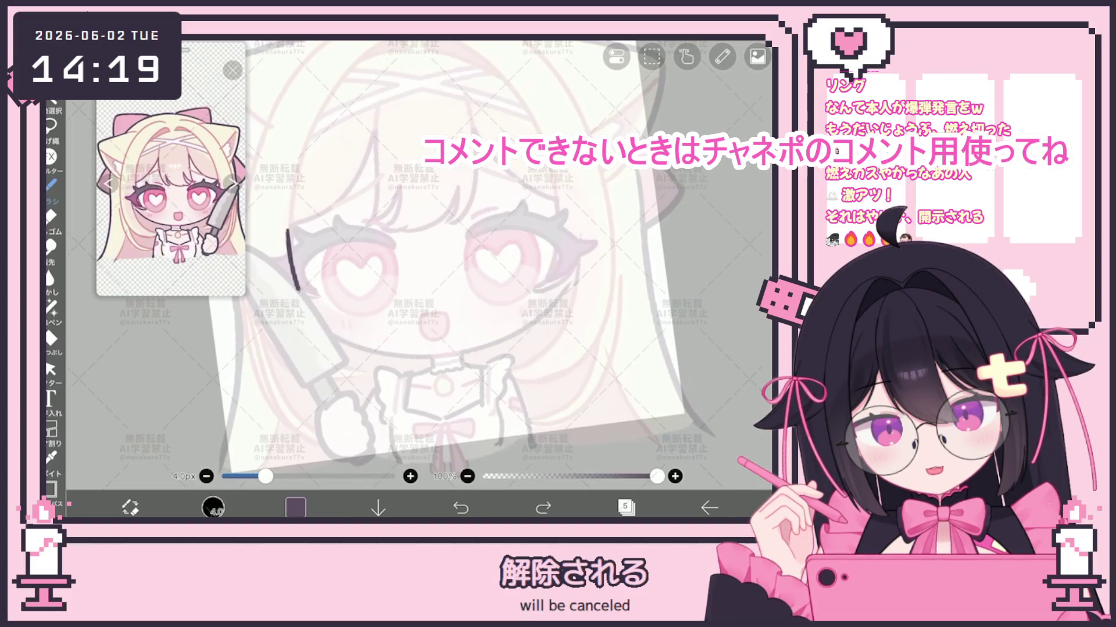
key(ctrl+z)
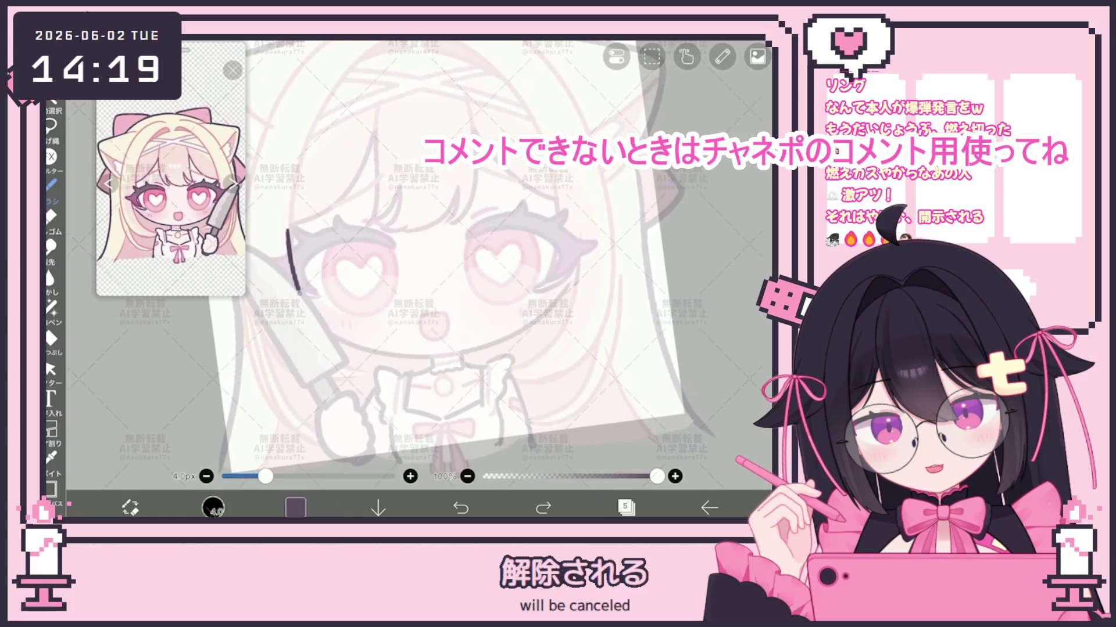
key(ctrl+z)
mouse_move(298, 293)
mouse_down()
mouse_move(326, 335)
mouse_move(581, 276)
mouse_up()
key(ctrl+z)
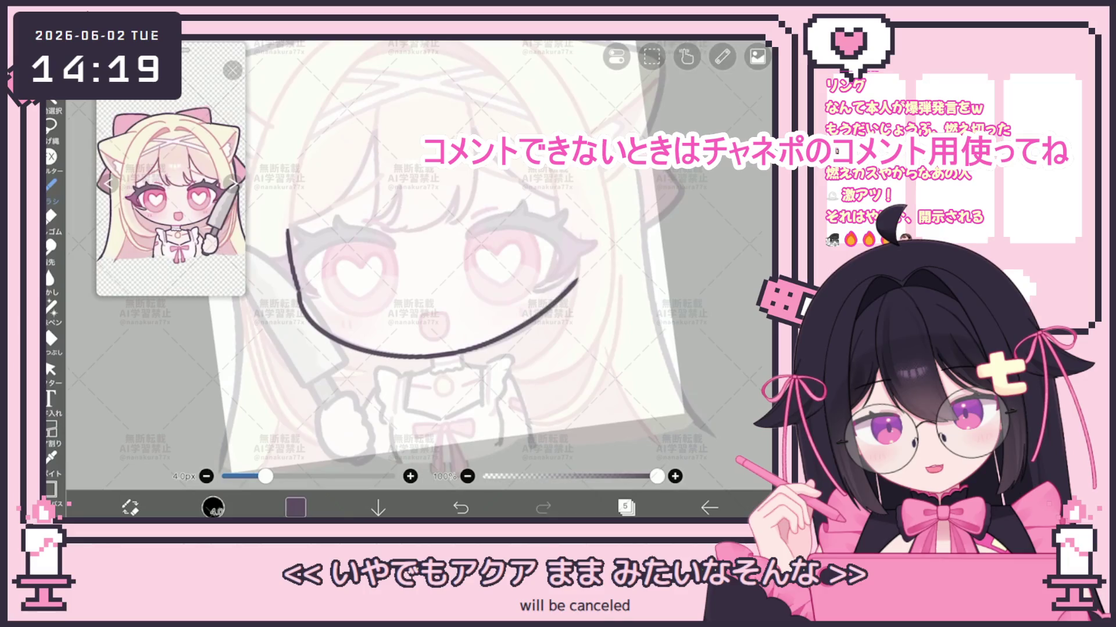
key(ctrl+z)
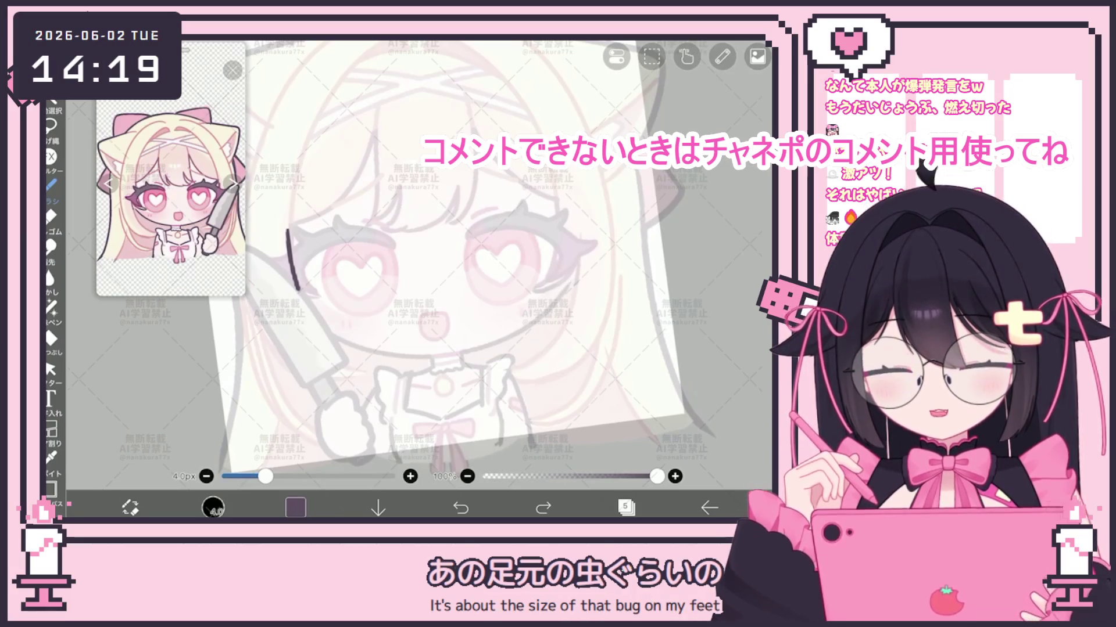
Retry the jaw curve under the heart eyes until a final curved jawline is drawn.
mouse_move(322, 302)
mouse_down()
mouse_move(432, 348)
mouse_move(578, 264)
mouse_up()
key(ctrl+z)
mouse_move(323, 302)
mouse_down()
mouse_move(340, 330)
mouse_move(554, 267)
mouse_up()
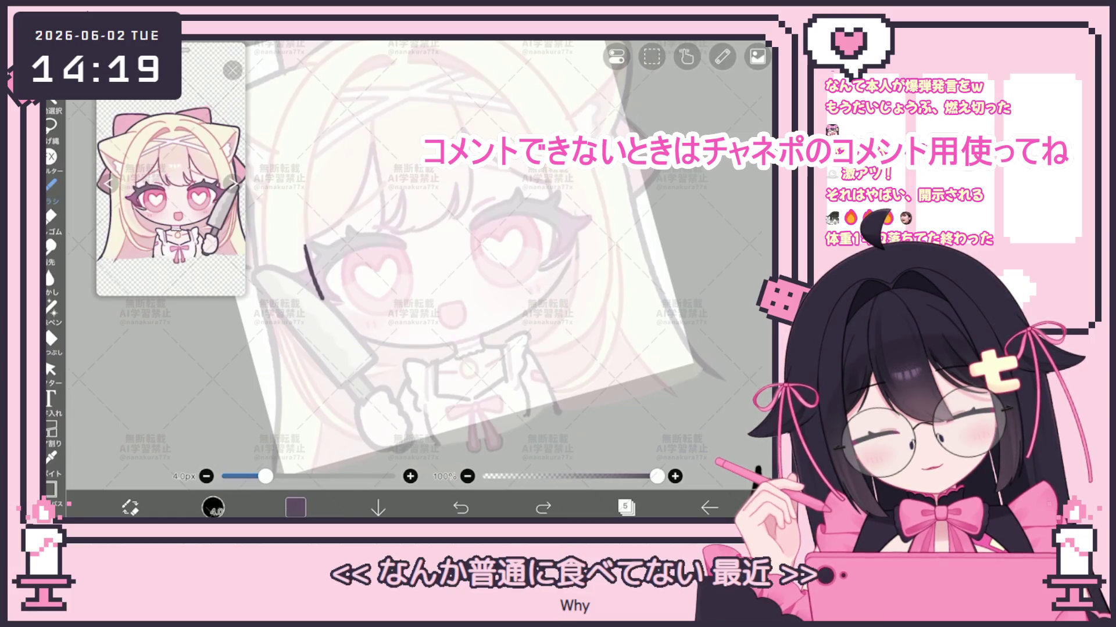
key(ctrl+z)
key(ctrl+z)
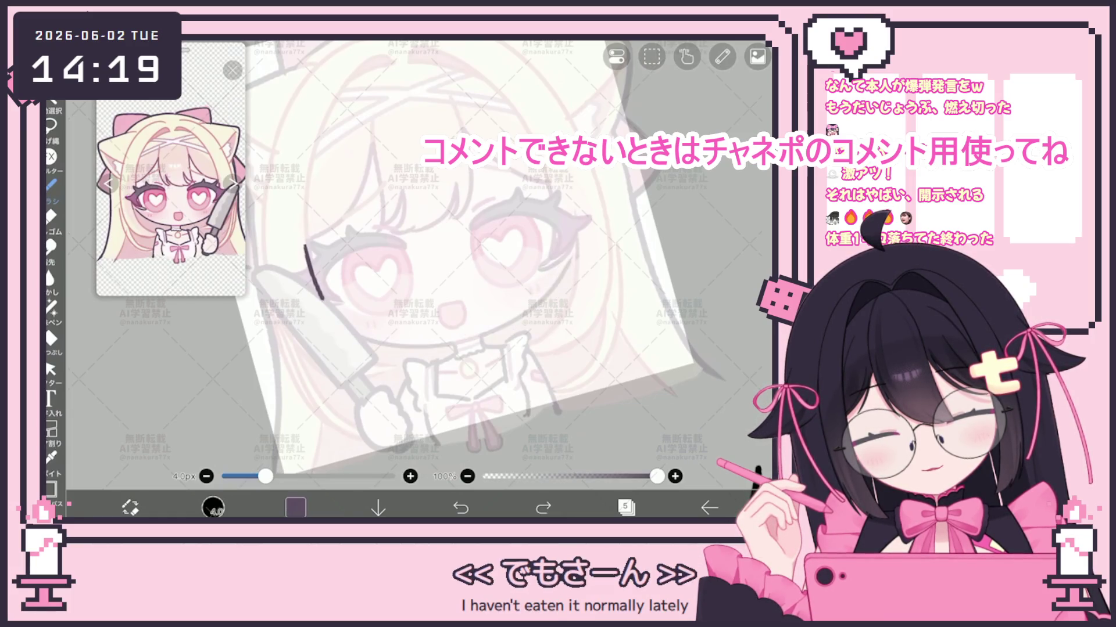
key(ctrl+z)
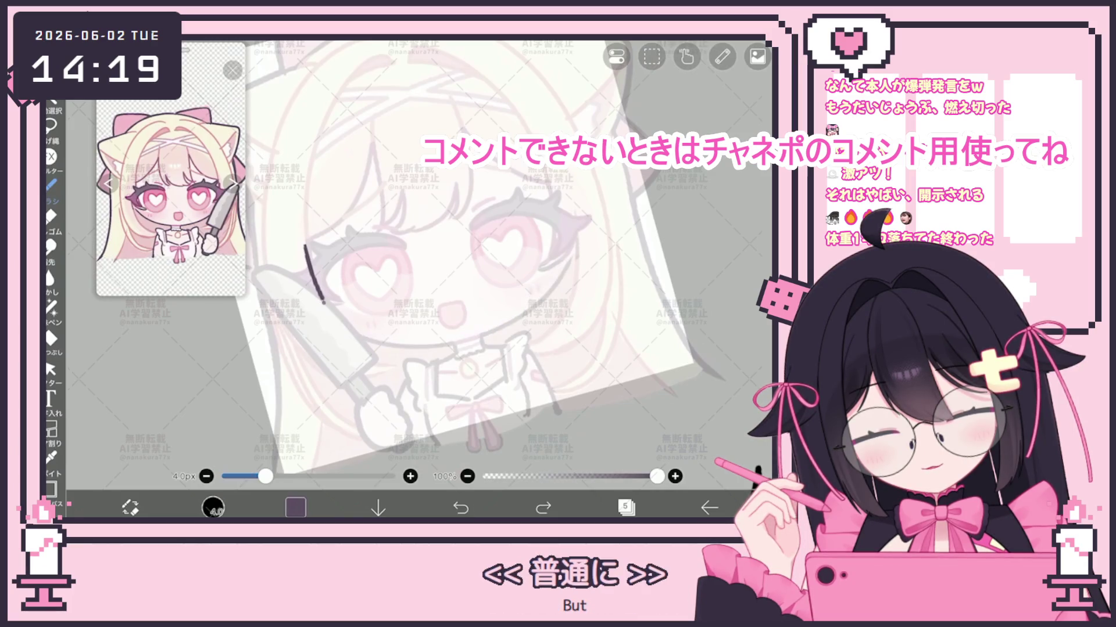
drag(323, 302, 581, 259)
key(ctrl+z)
mouse_move(323, 302)
mouse_down()
mouse_move(328, 319)
mouse_move(564, 260)
mouse_up()
key(ctrl+z)
mouse_move(323, 303)
mouse_down()
mouse_move(340, 331)
mouse_move(569, 261)
mouse_up()
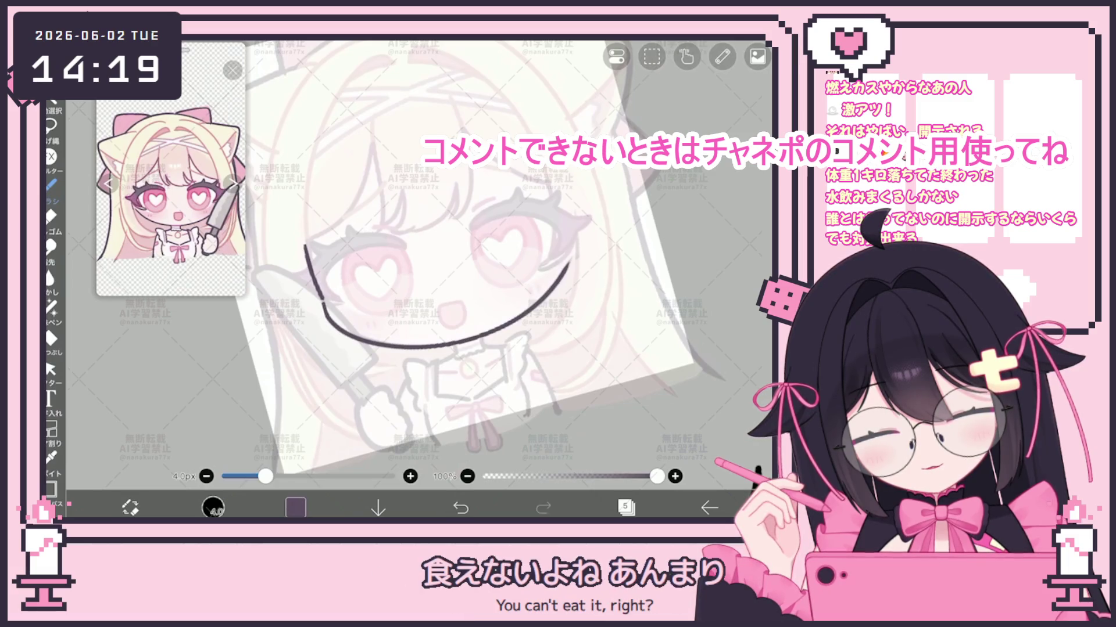
scroll(470, 273, down, 3)
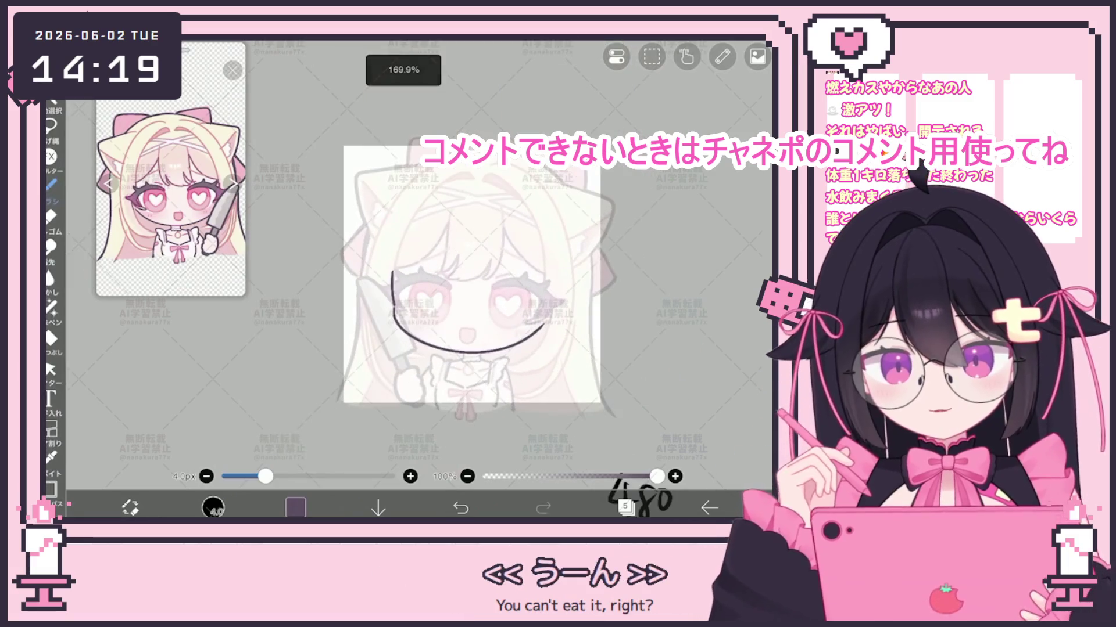
scroll(471, 274, up, 3)
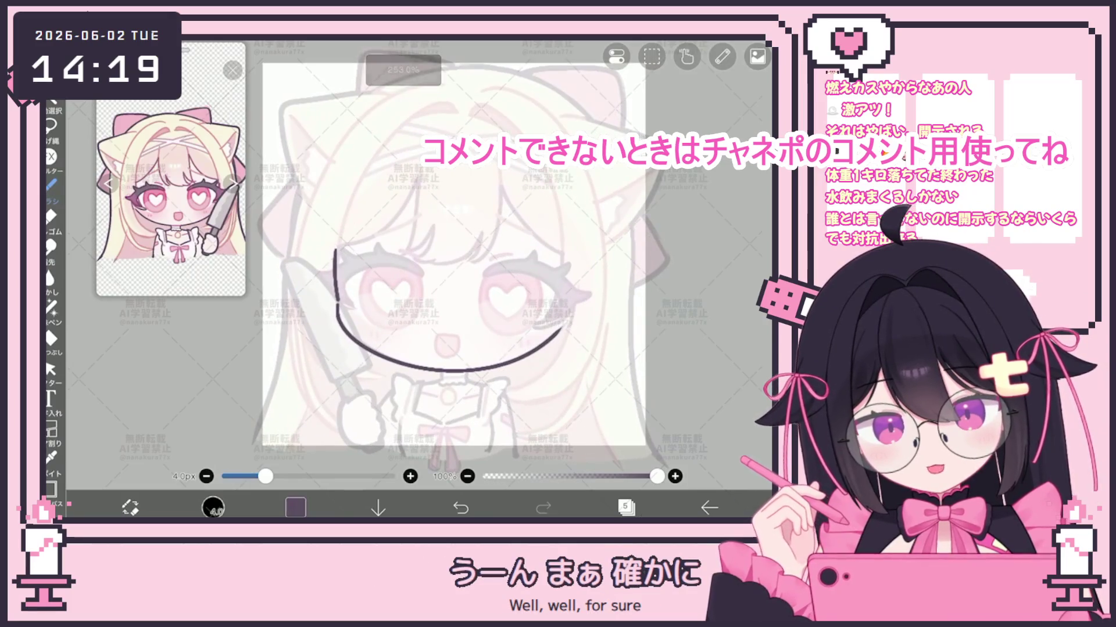
Clear the layer with Selection > Clear Layer and redraw the left side of the face.
click(651, 56)
click(707, 107)
scroll(471, 273, up, 3)
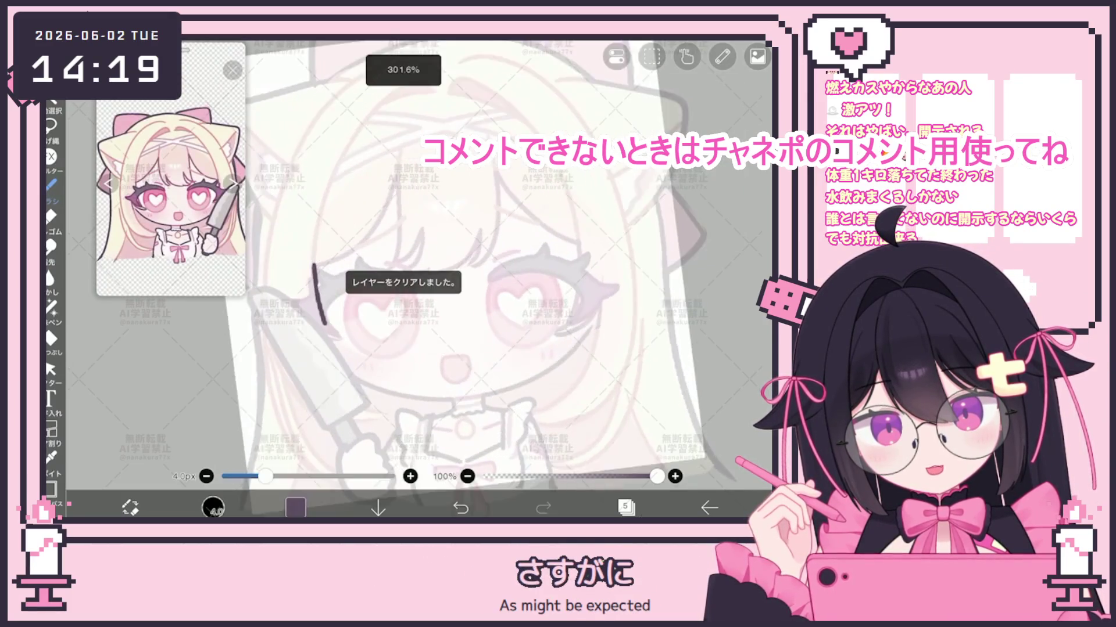
drag(319, 266, 341, 366)
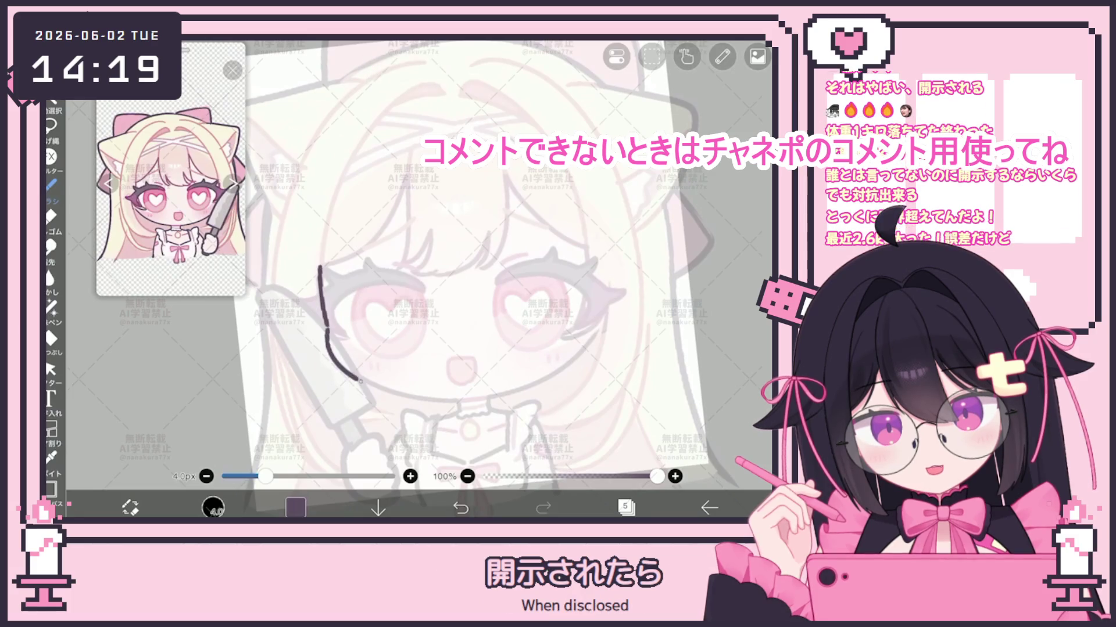
scroll(470, 273, down, 1)
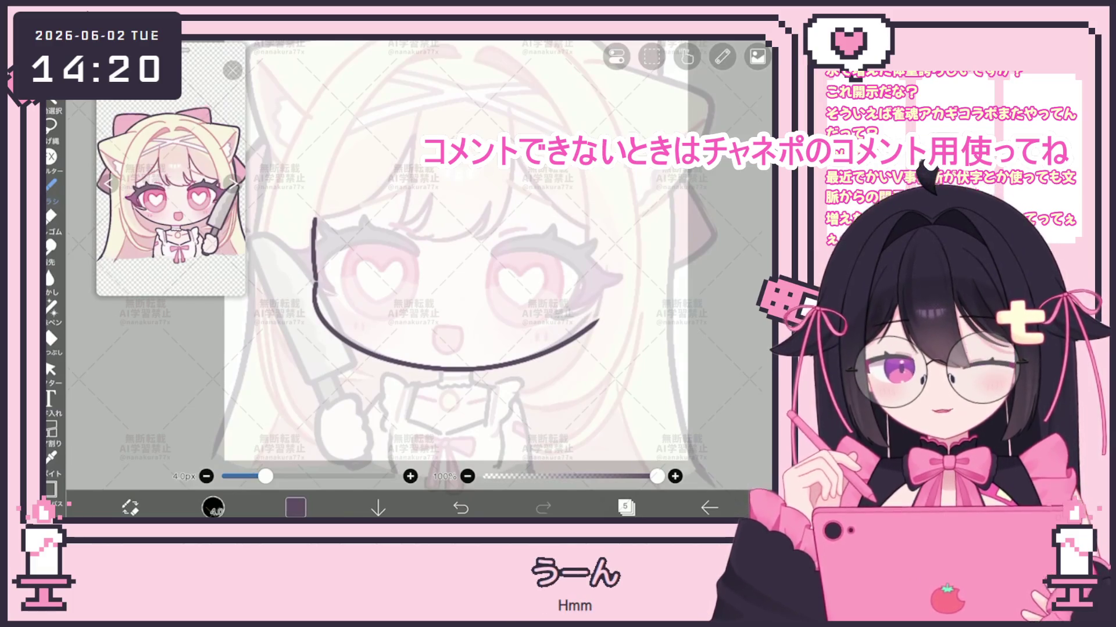
scroll(459, 261, down, 2)
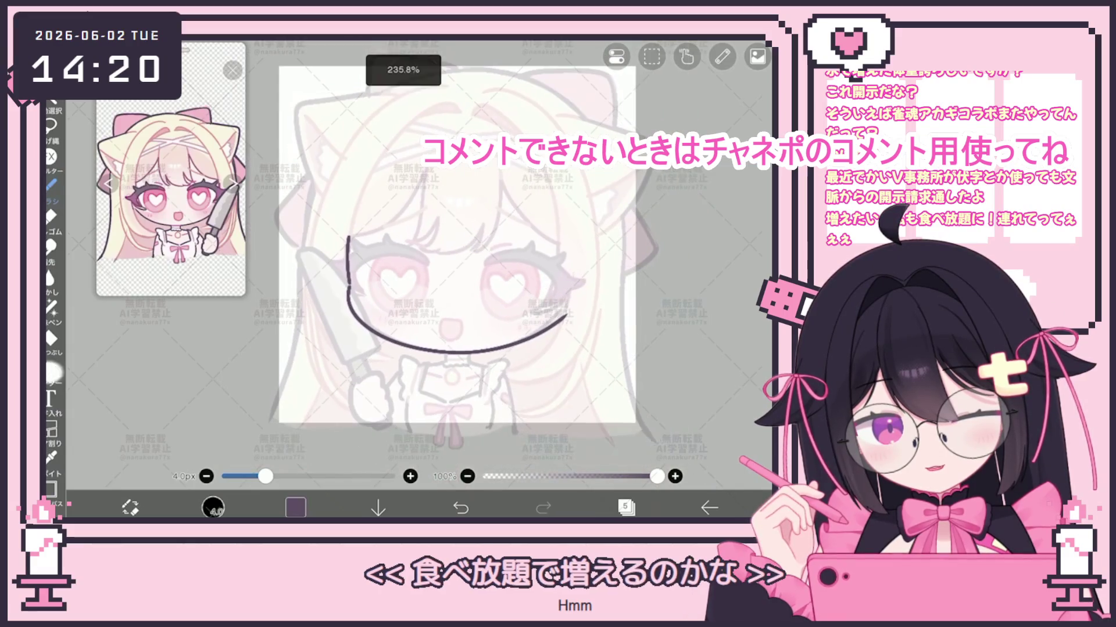
Use the Vector Eraser to test selecting face strokes, then clear the whole inking layer.
click(51, 369)
click(459, 352)
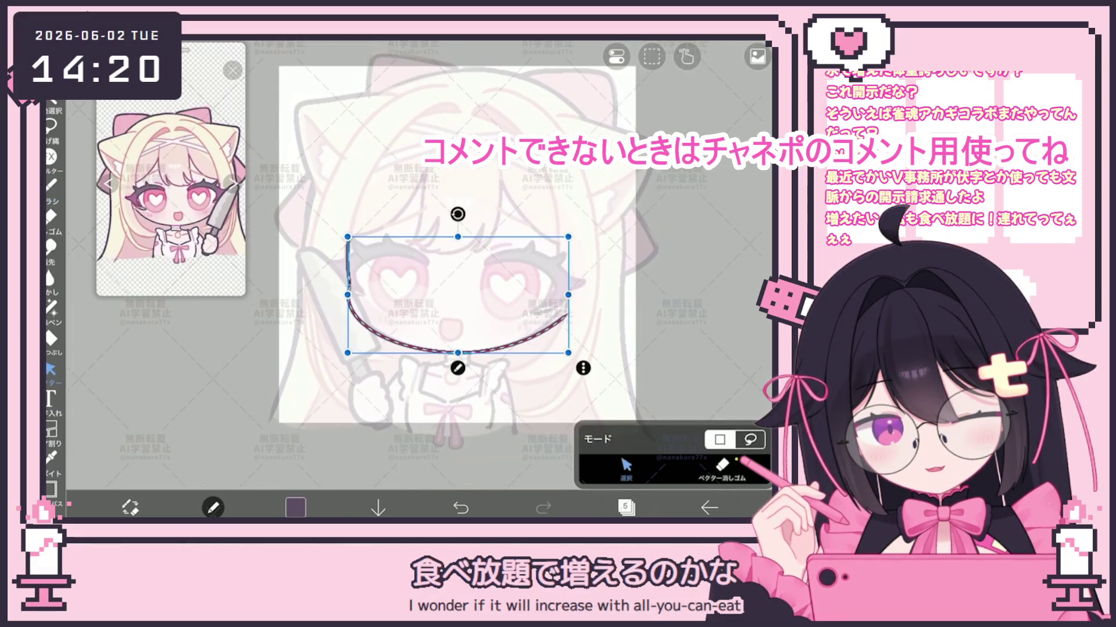
key(Escape)
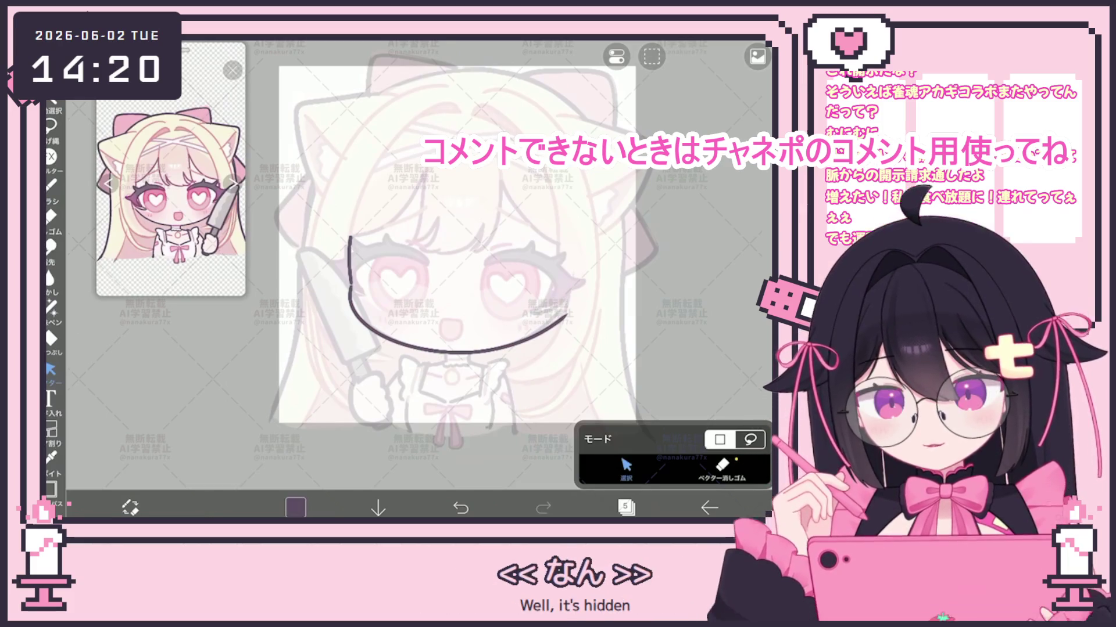
scroll(358, 257, up, 2)
click(347, 262)
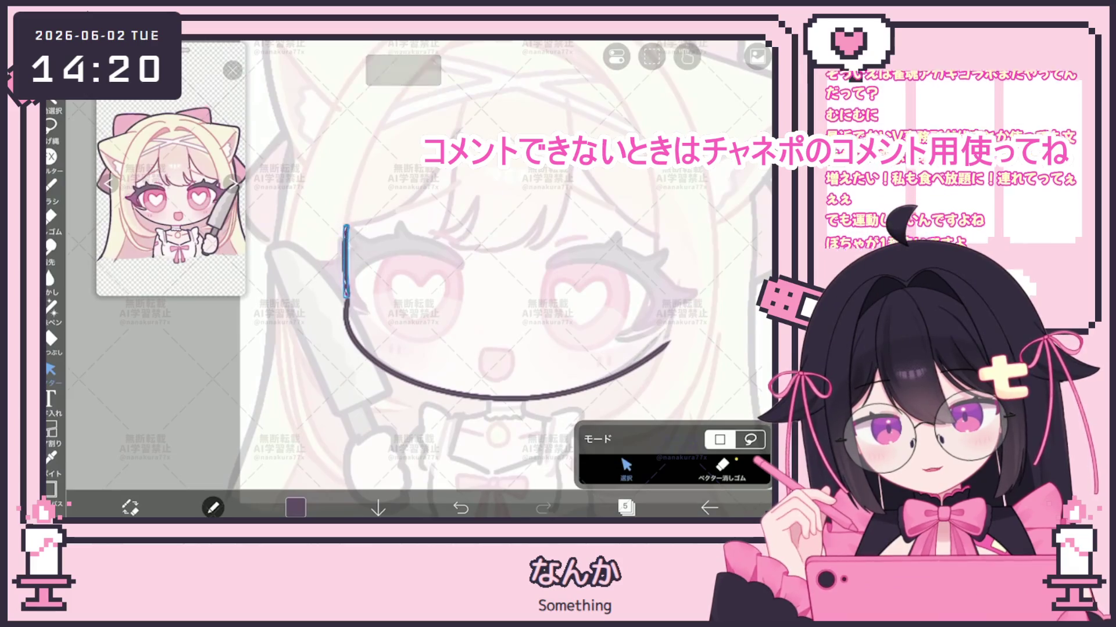
key(ctrl+z)
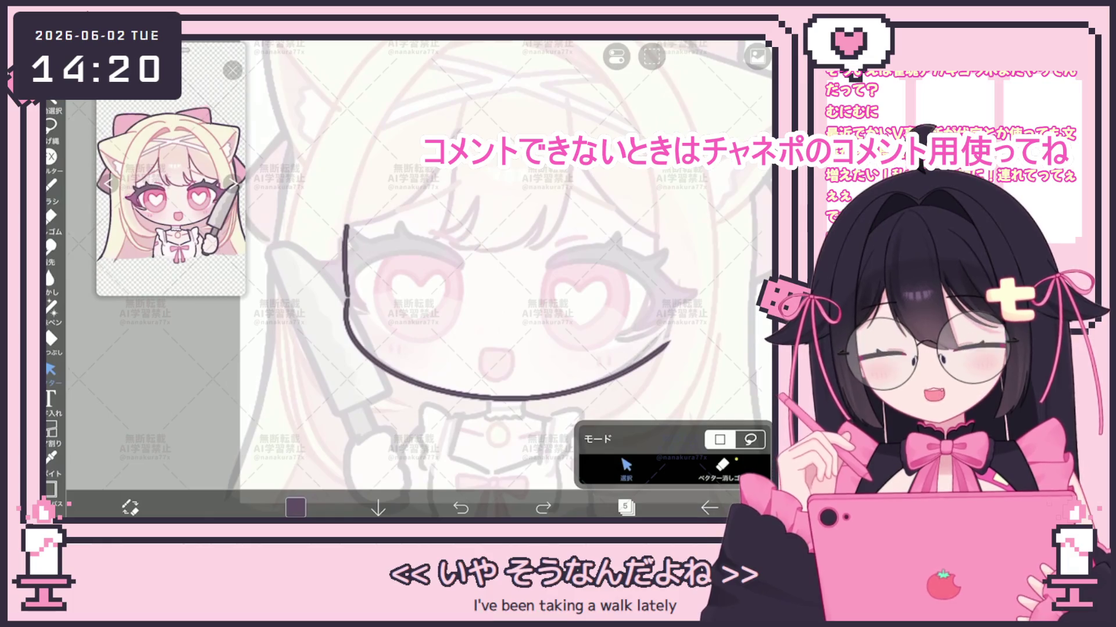
drag(465, 290, 418, 273)
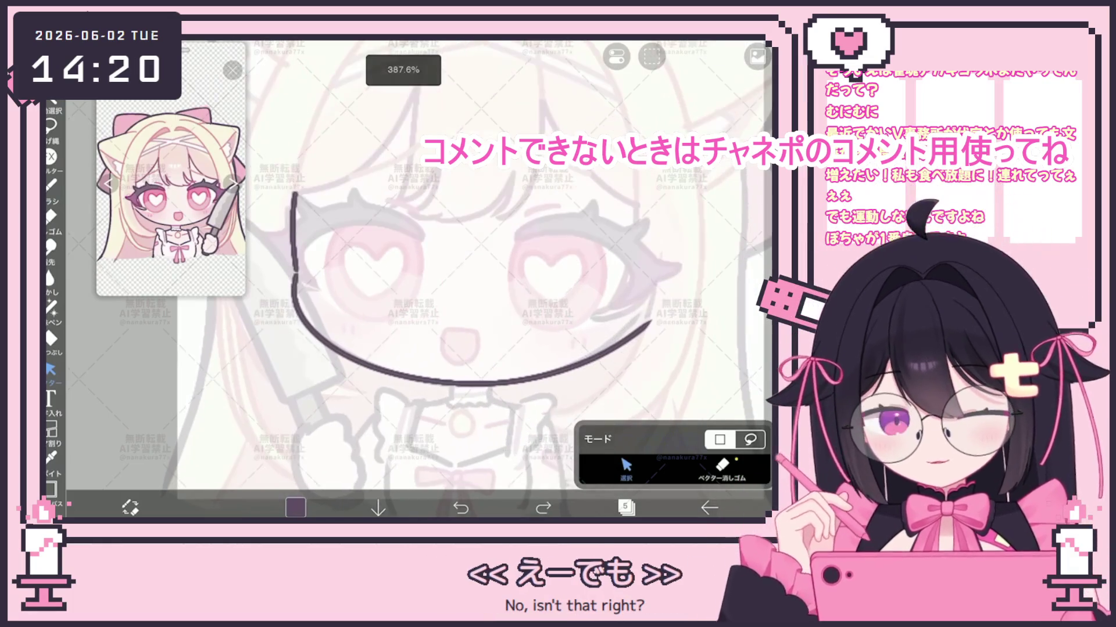
key(Delete)
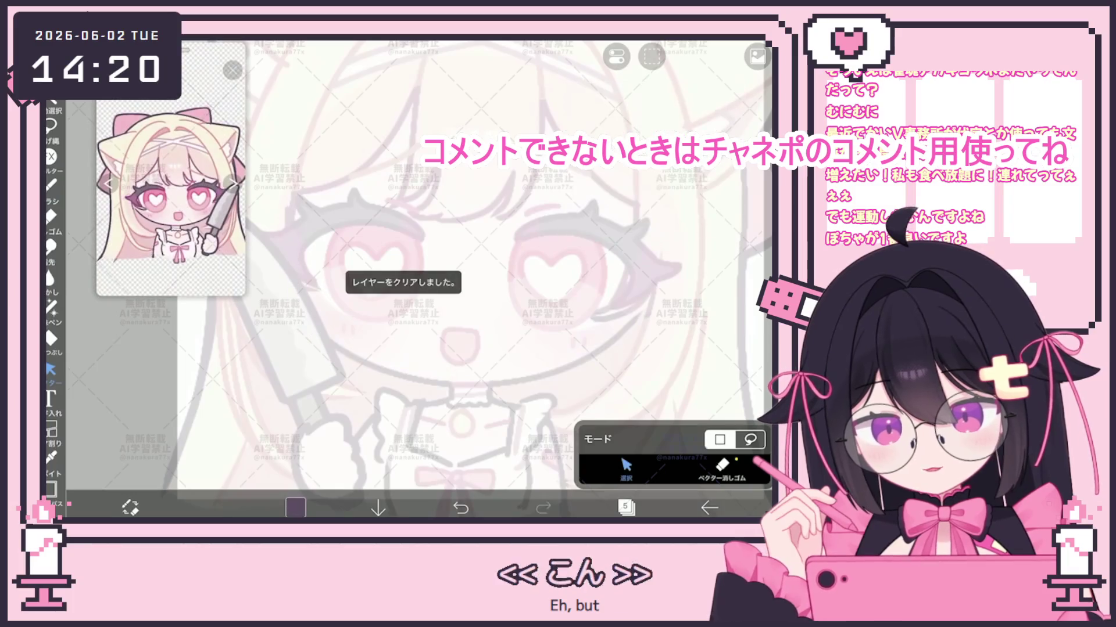
key(b)
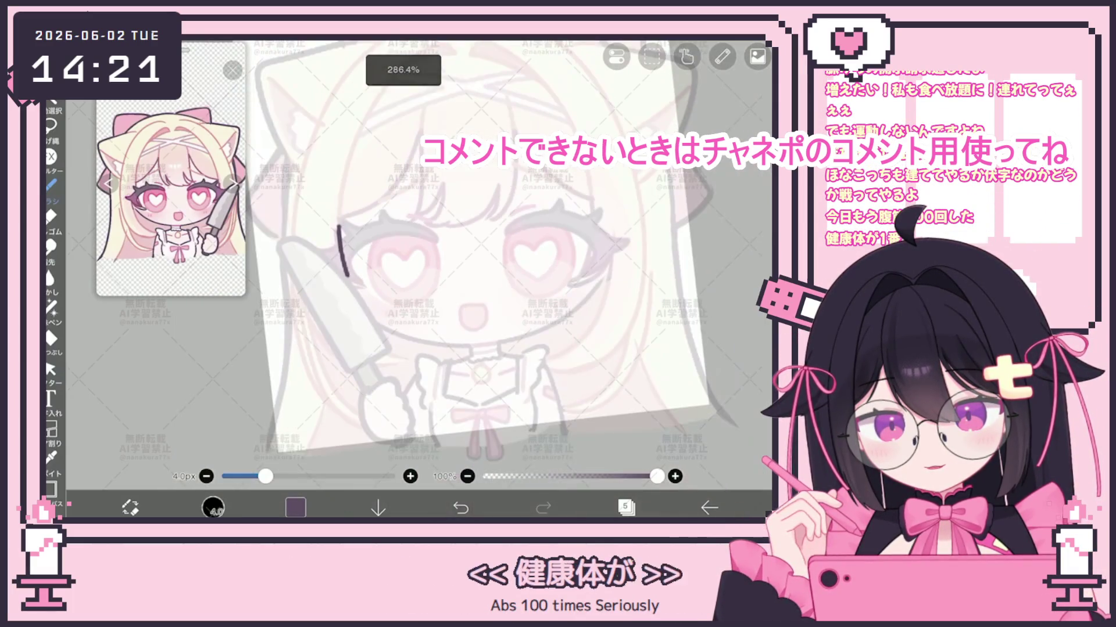
Draw the jaw curve from the left cheek toward the chin, undoing overshoots to retry.
drag(347, 279, 465, 346)
key(ctrl+z)
key(ctrl+z)
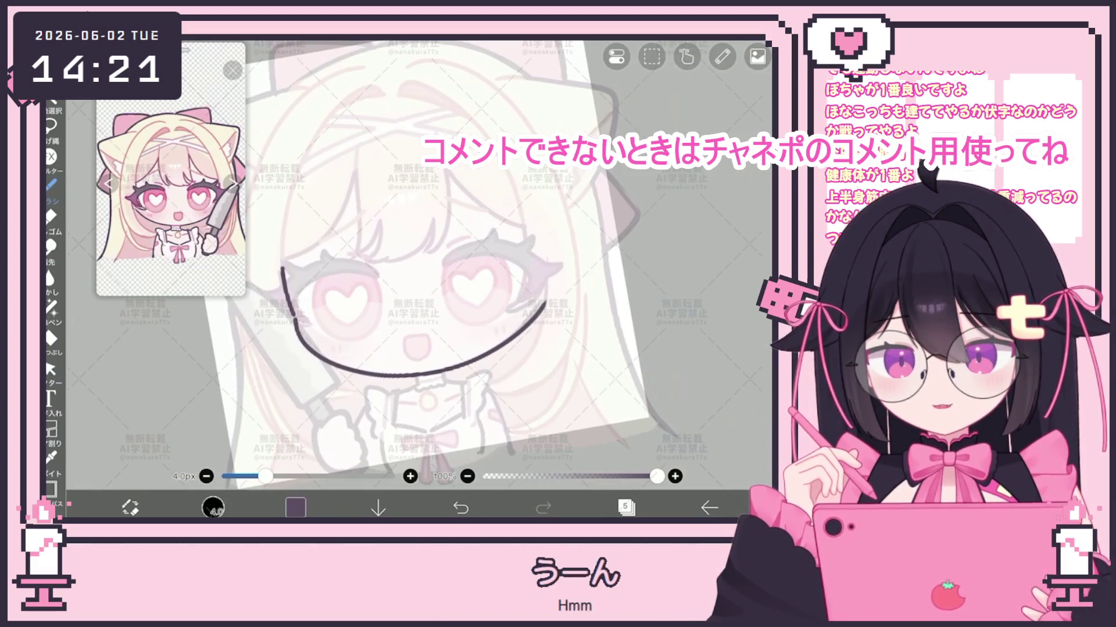
scroll(459, 249, down, 3)
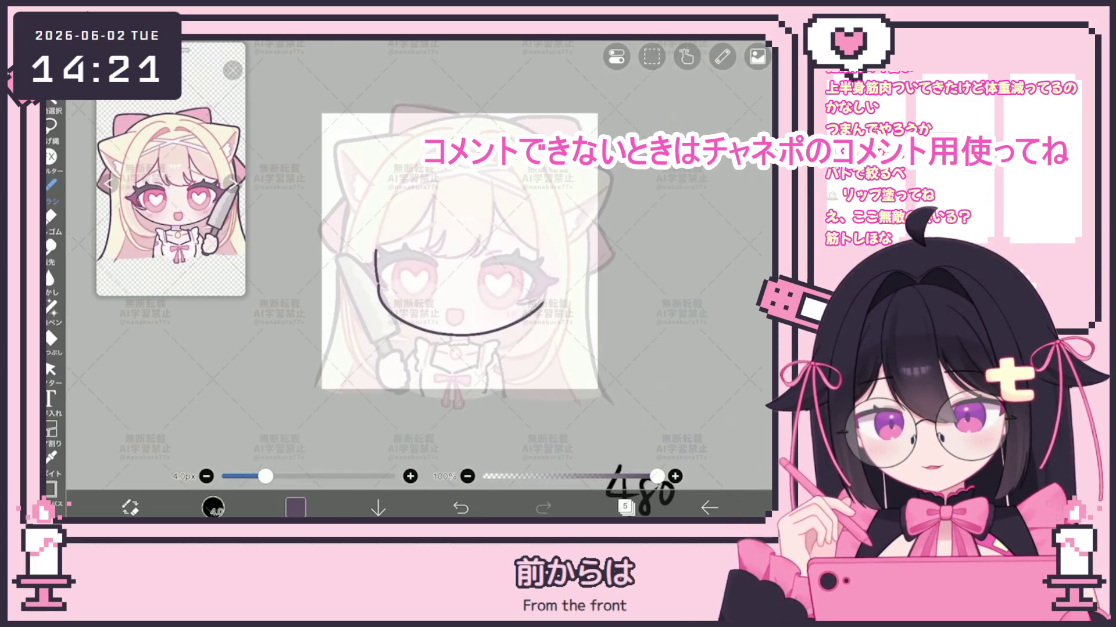
key(ctrl+z)
scroll(443, 252, up, 3)
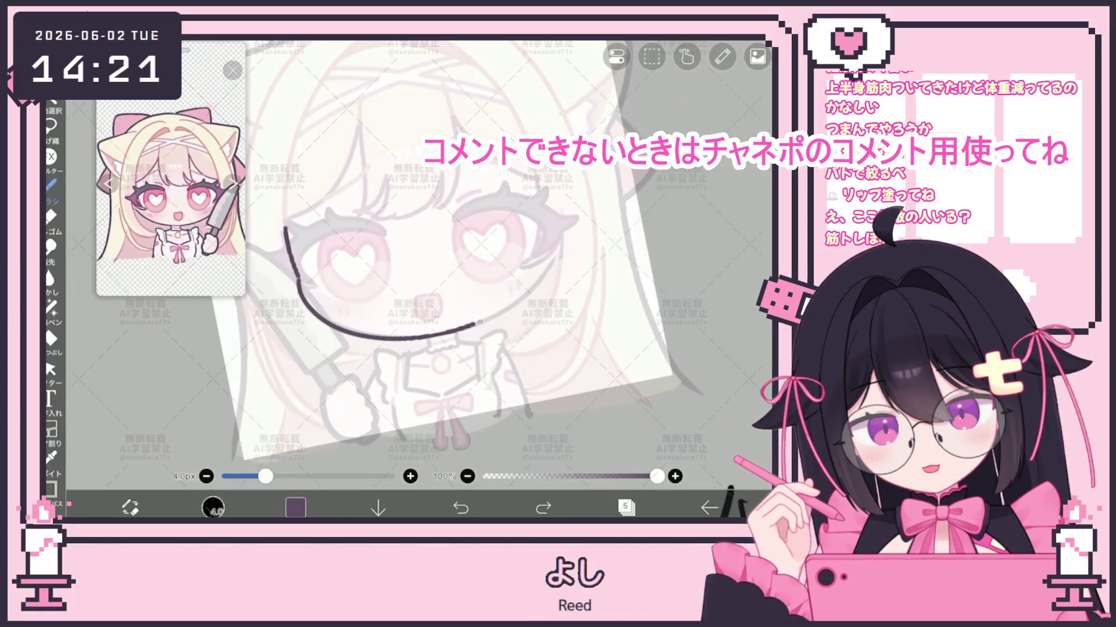
Replace the rough jaw strokes with one dark curve from the left cheek, under the chin, to the right.
key(ctrl+z)
drag(298, 291, 412, 336)
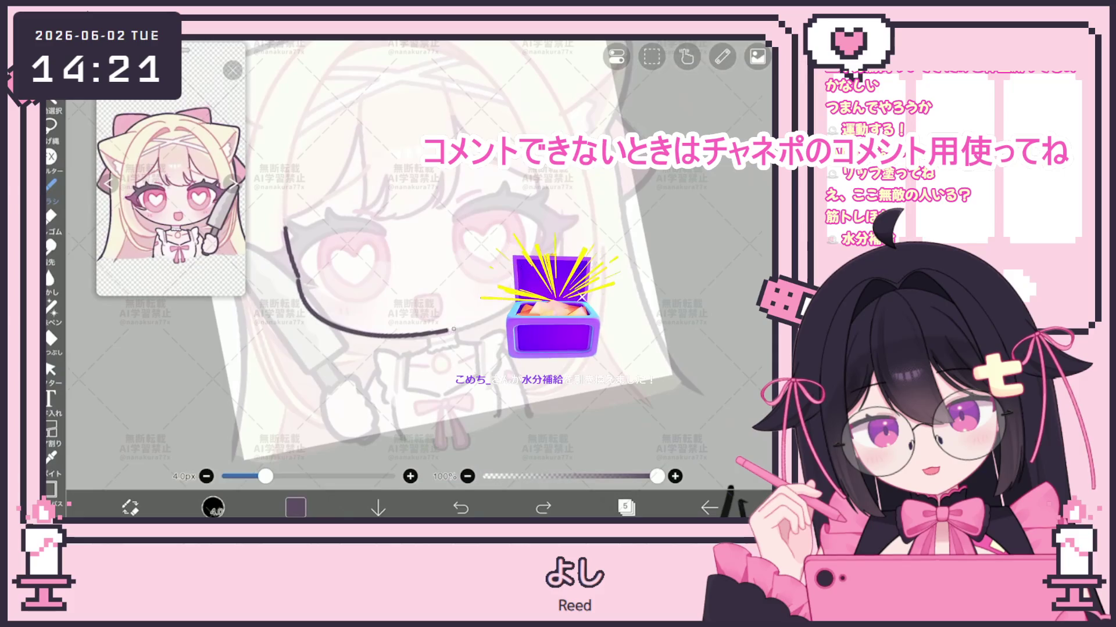
key(ctrl+z)
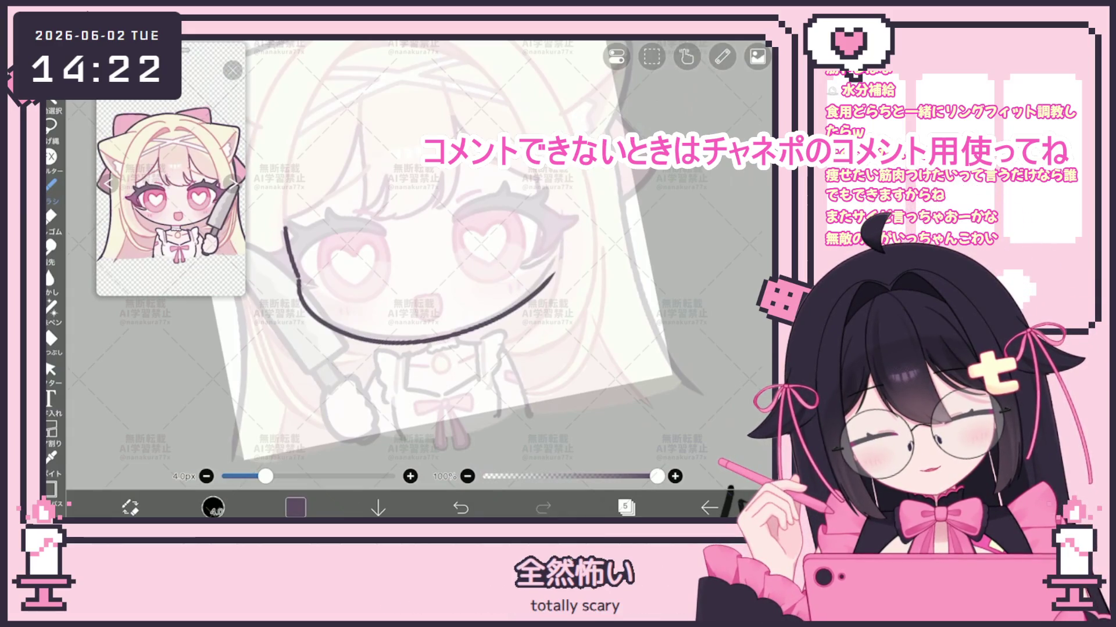
drag(300, 283, 559, 260)
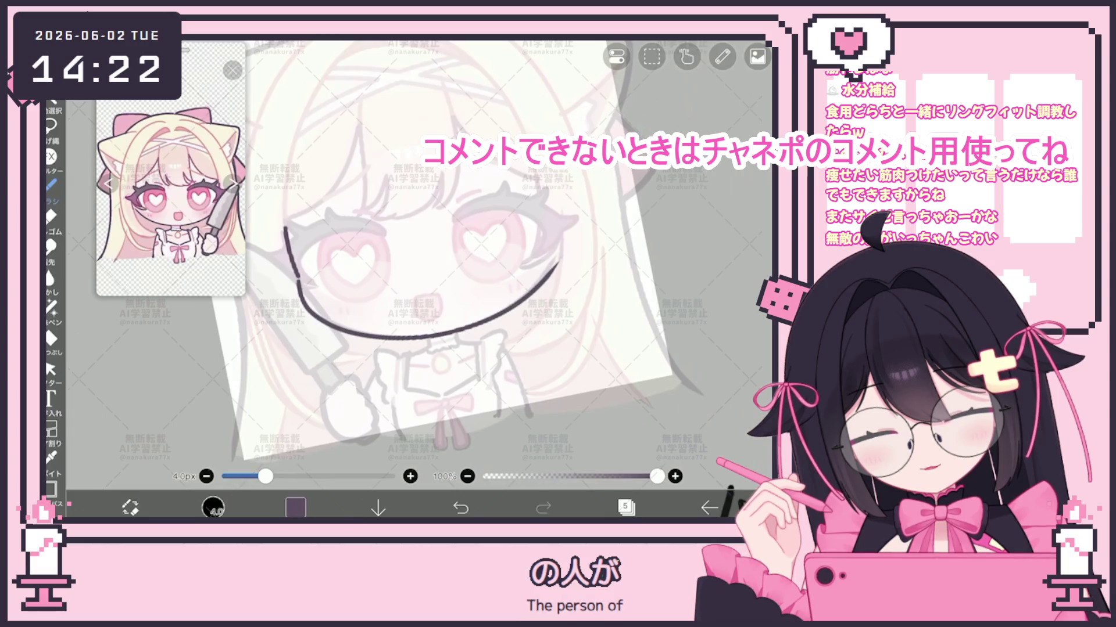
scroll(442, 250, down, 5)
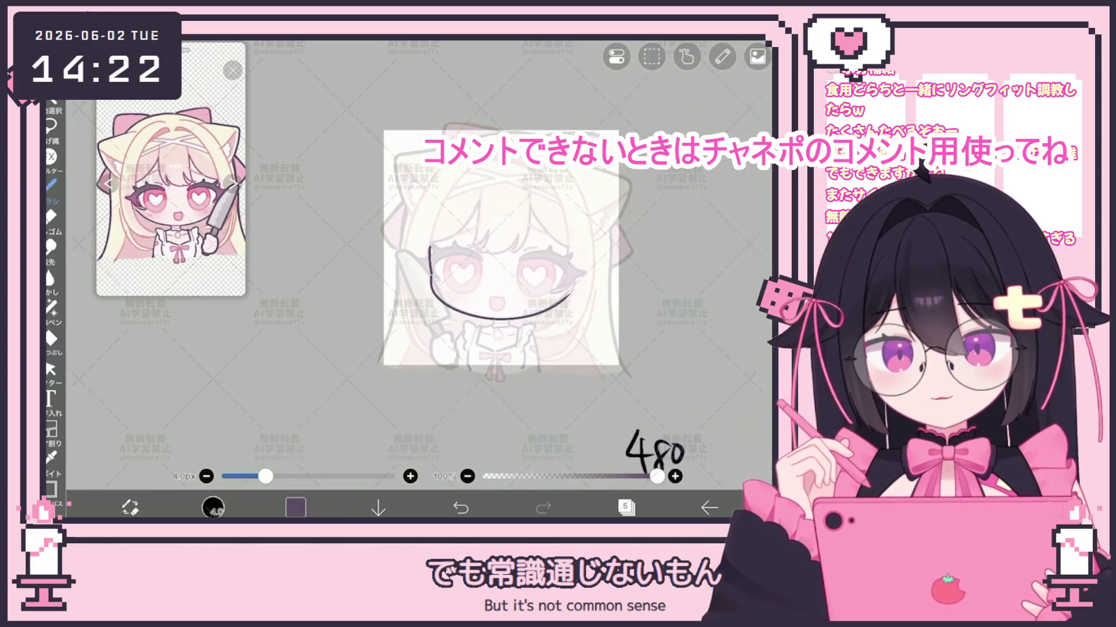
scroll(418, 261, up, 5)
key(ctrl+z)
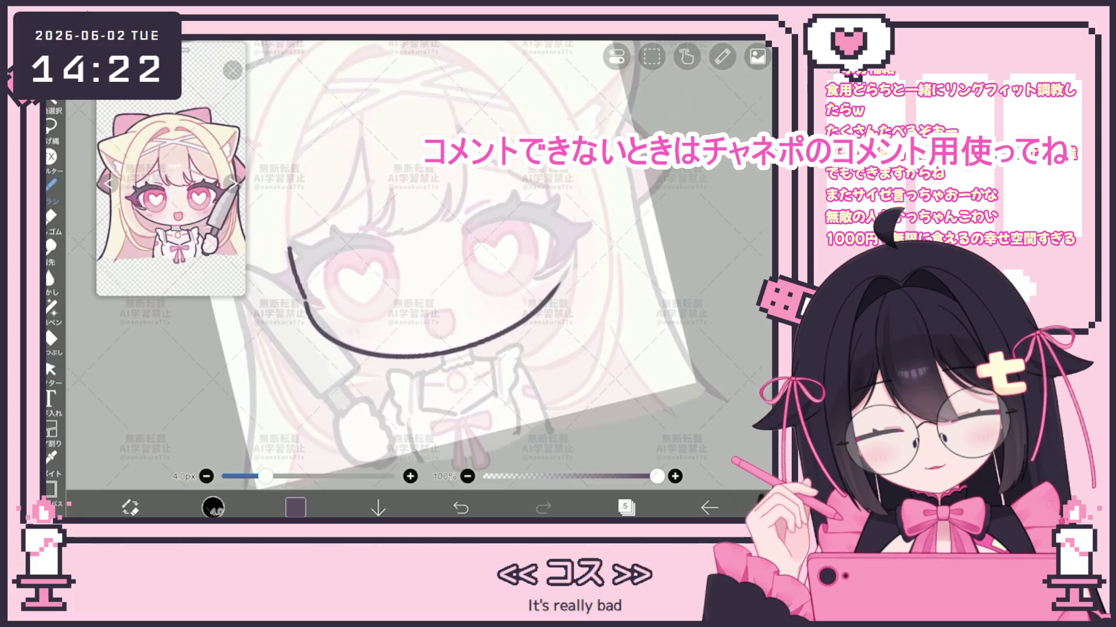
scroll(418, 262, down, 5)
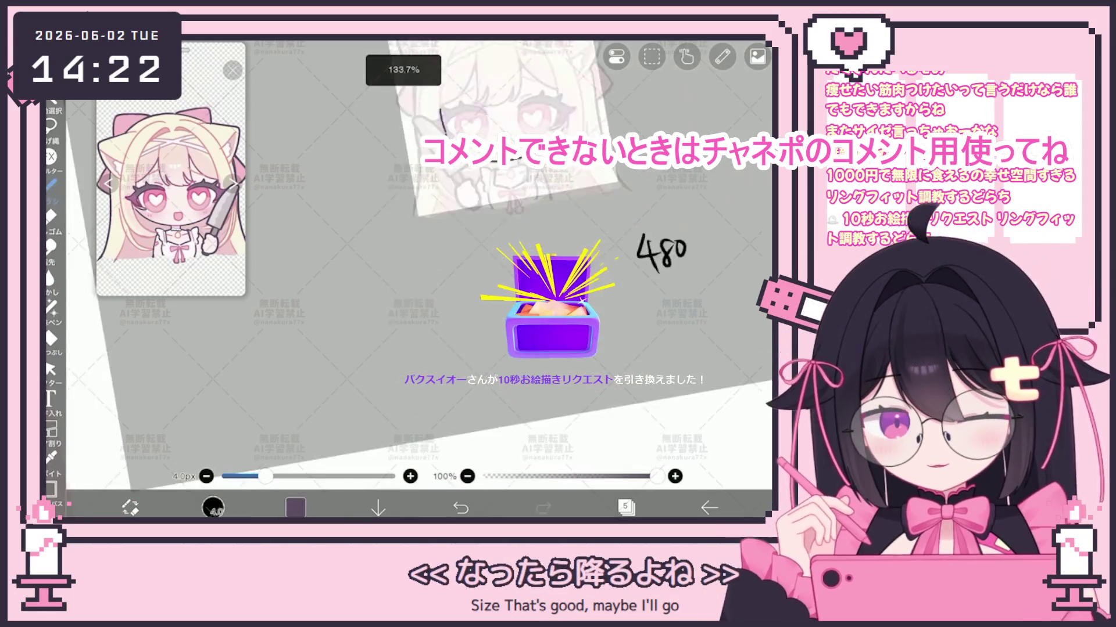
scroll(418, 262, up, 3)
Sketch the Ring Fit ring with its top band and two hand grips in the blank area.
mouse_move(444, 239)
mouse_down()
mouse_move(407, 343)
mouse_move(448, 240)
mouse_up()
key(ctrl+z)
drag(399, 291, 383, 326)
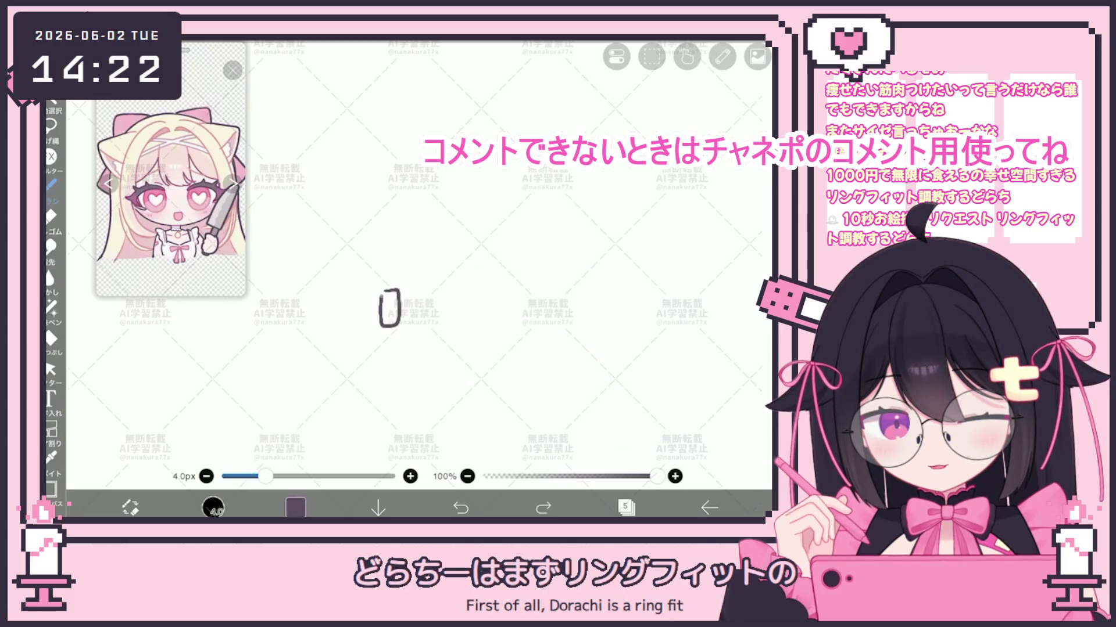
mouse_move(395, 276)
mouse_down()
mouse_move(459, 272)
mouse_move(465, 316)
mouse_up()
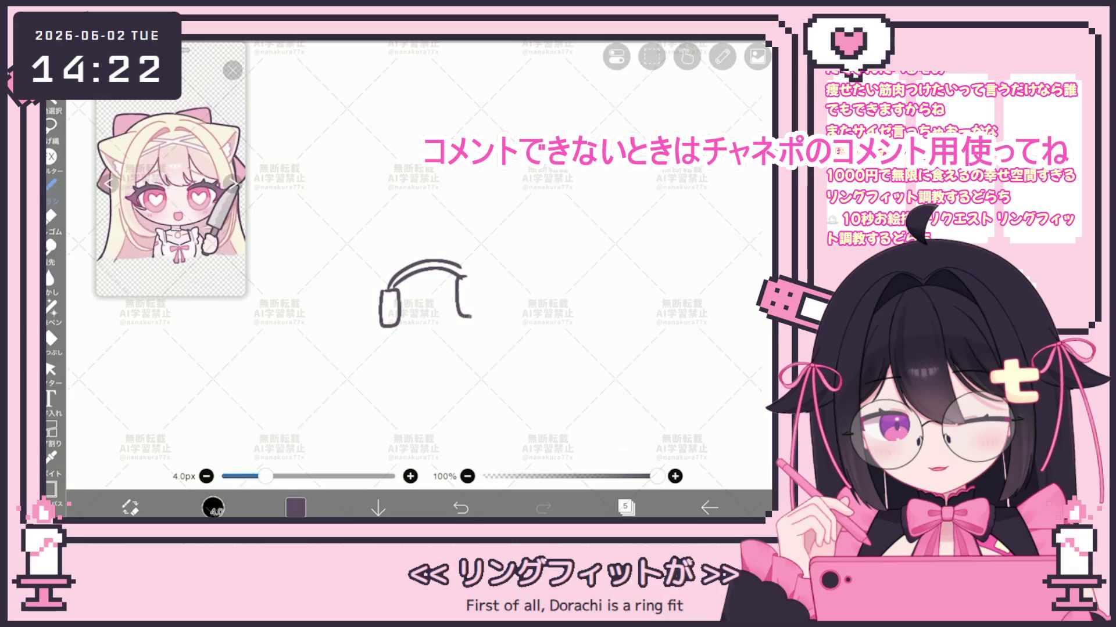
drag(393, 325, 472, 316)
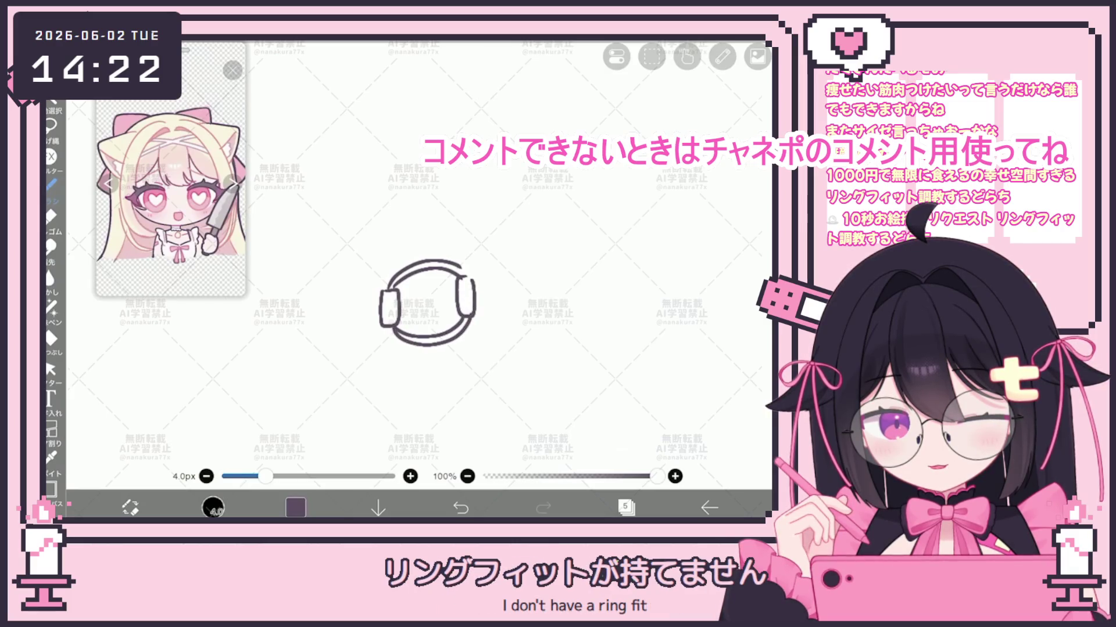
Draw the round cat-eared creature above the ring, with inward arrows on both sides and motion marks.
mouse_move(395, 193)
mouse_down()
mouse_move(358, 273)
mouse_move(494, 250)
mouse_up()
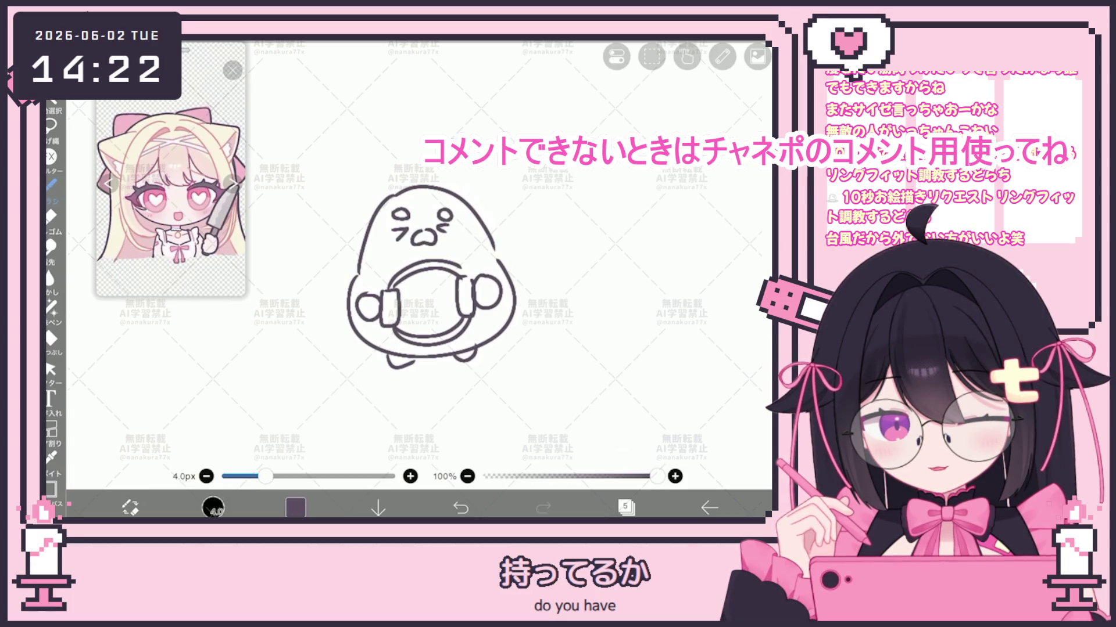
drag(446, 178, 499, 233)
drag(393, 193, 410, 187)
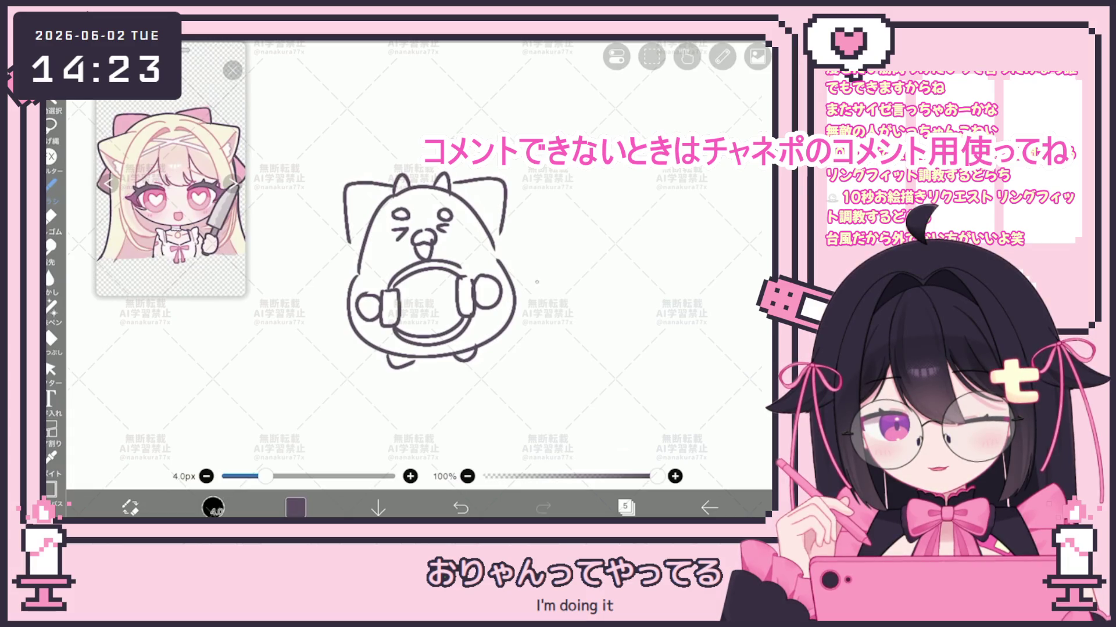
drag(537, 283, 518, 283)
drag(314, 314, 340, 314)
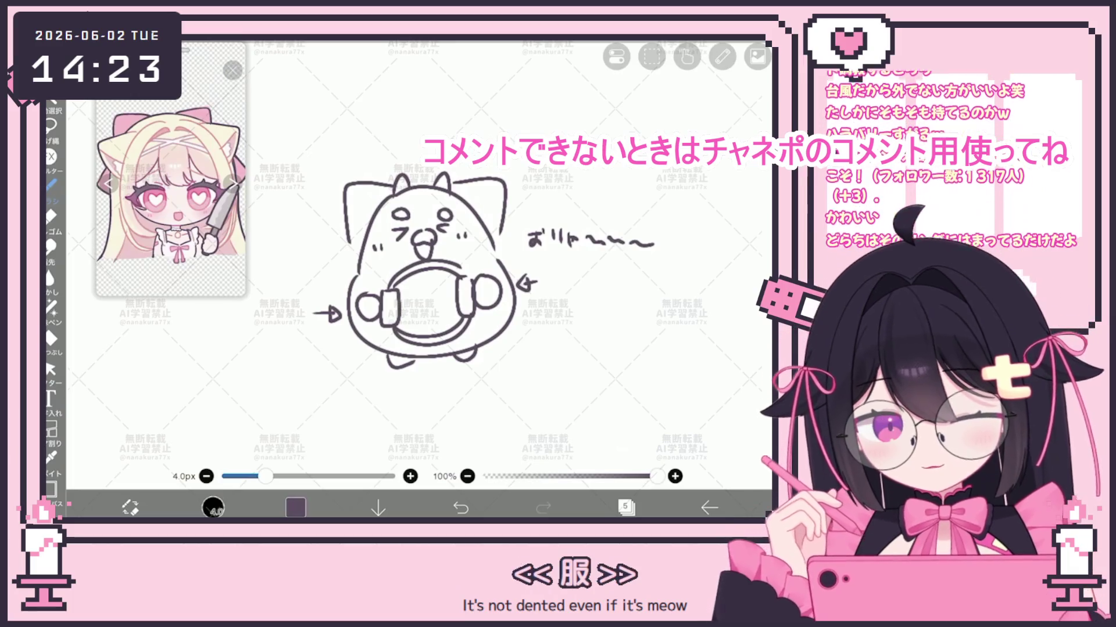
drag(534, 320, 533, 340)
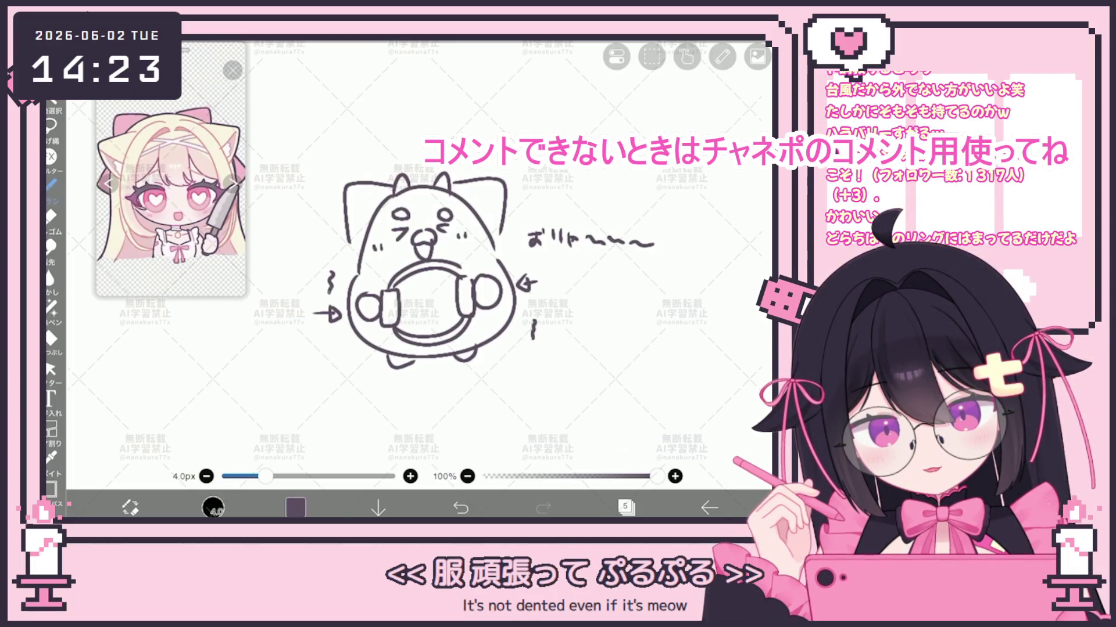
drag(345, 252, 339, 258)
Below the first doodle, draw the ring, the creature's eyes and a redrawn round body curve.
scroll(419, 262, down, 5)
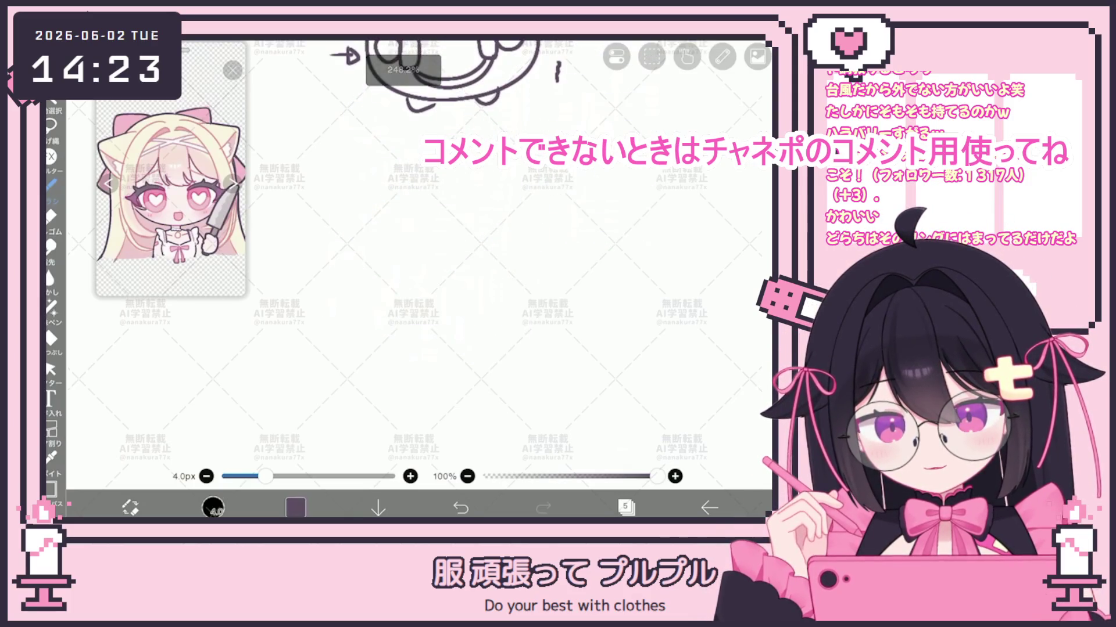
drag(383, 301, 476, 317)
drag(378, 308, 473, 333)
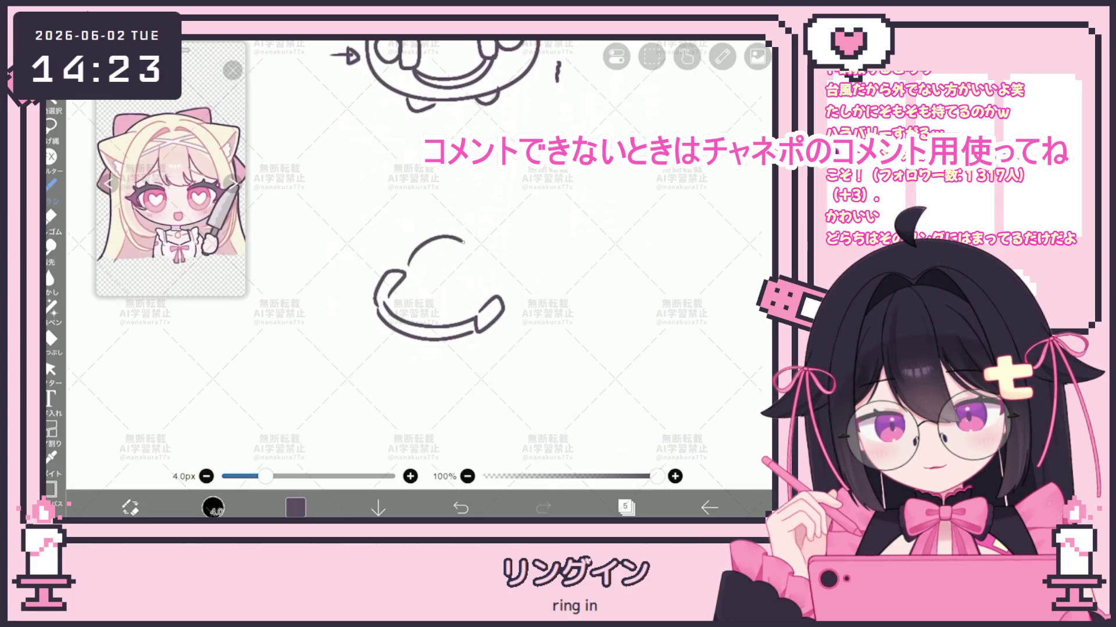
drag(424, 252, 452, 256)
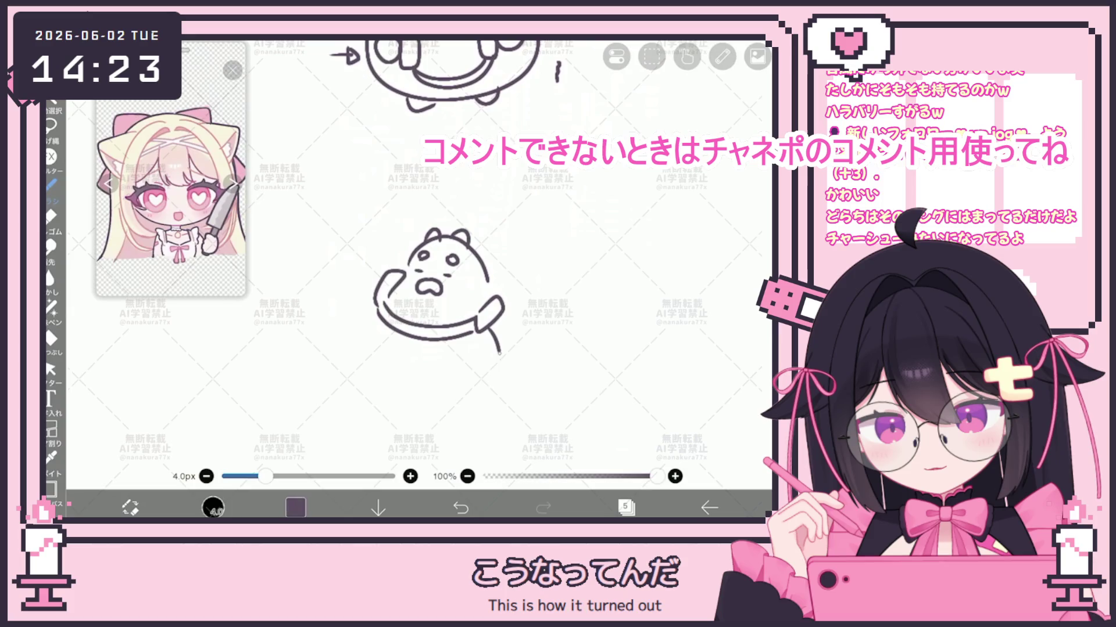
key(ctrl+z)
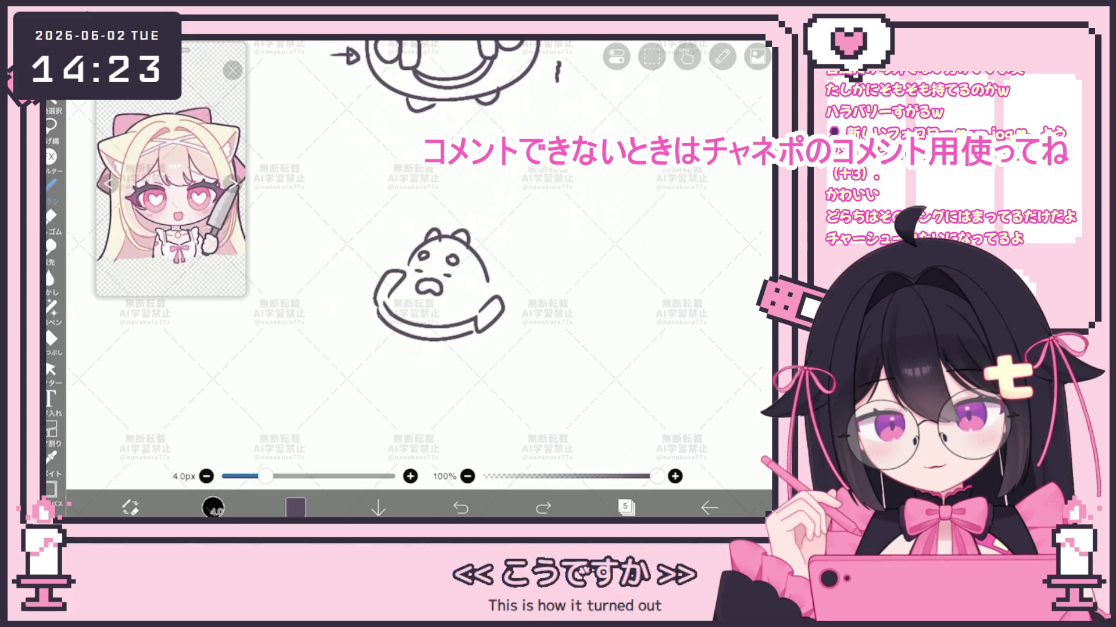
drag(375, 325, 491, 373)
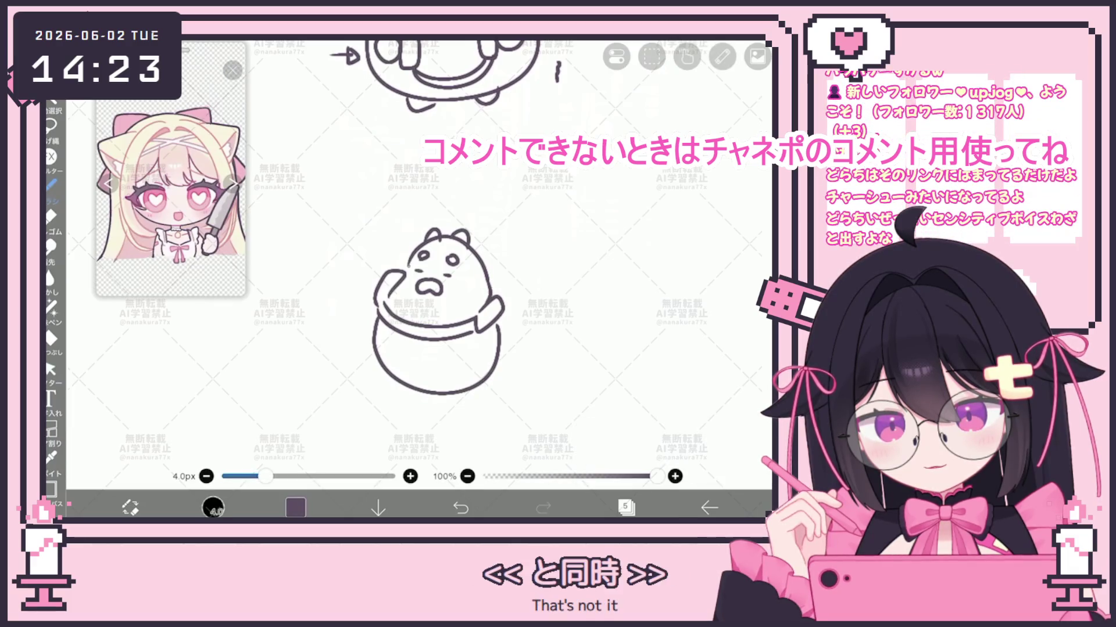
drag(454, 346, 471, 355)
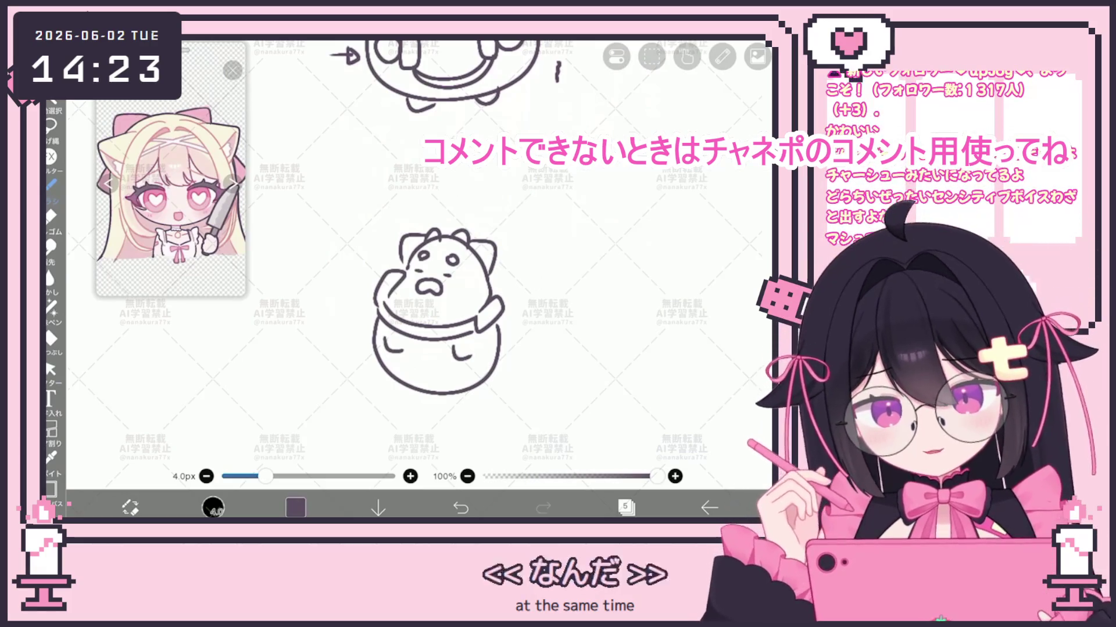
Add a foot at the body's lower right and the handwritten help note beside the creature.
drag(462, 394, 478, 379)
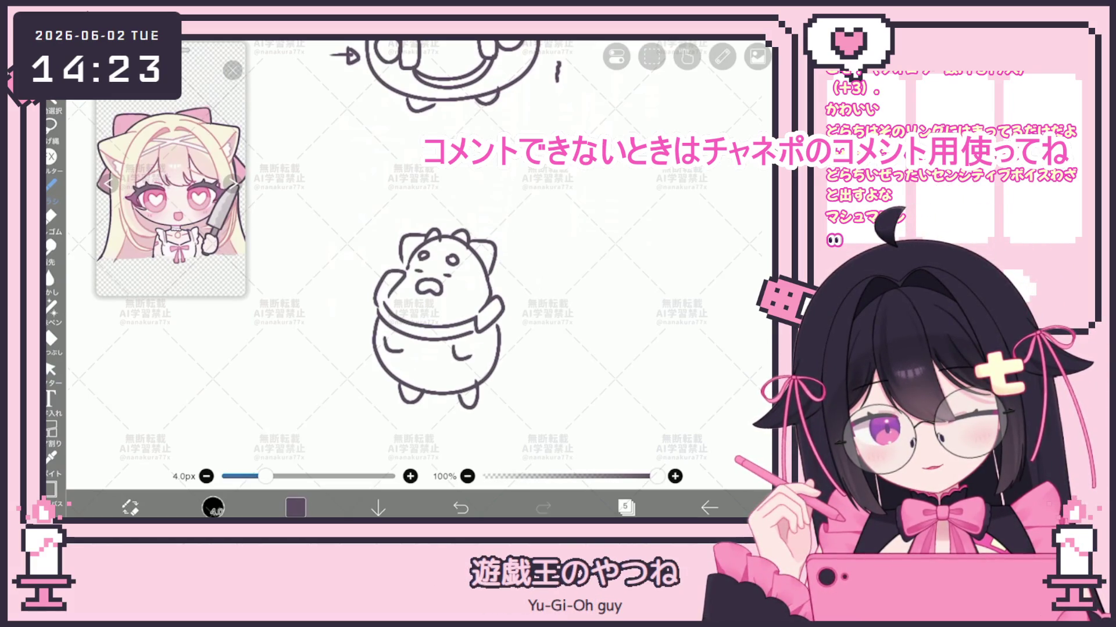
drag(527, 284, 525, 289)
mouse_move(533, 280)
mouse_down()
mouse_move(576, 275)
mouse_move(567, 292)
mouse_up()
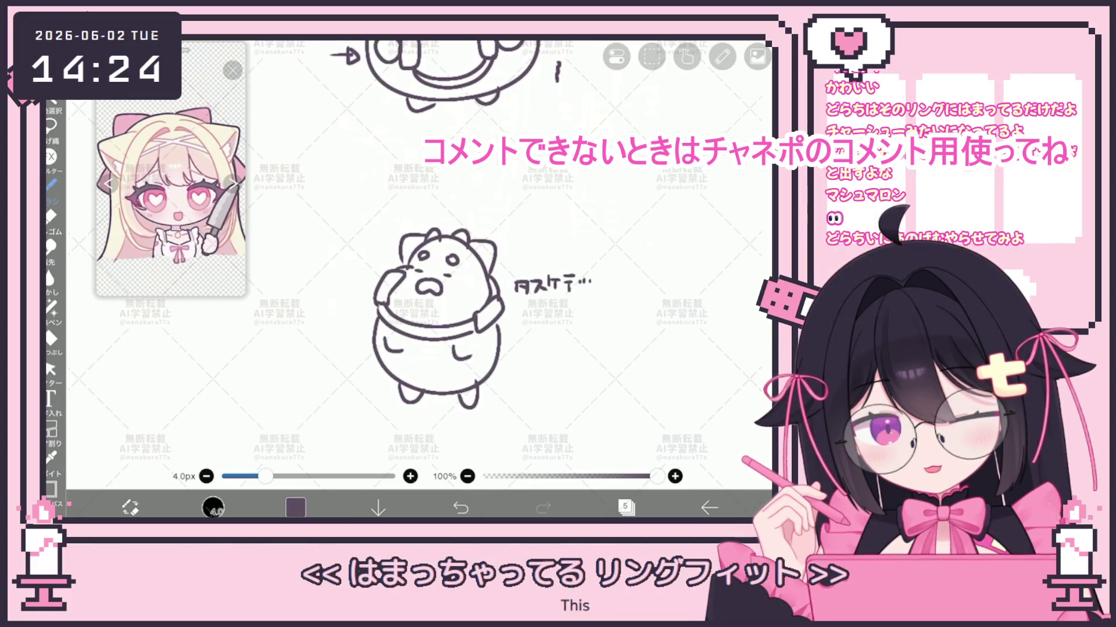
scroll(418, 262, down, 3)
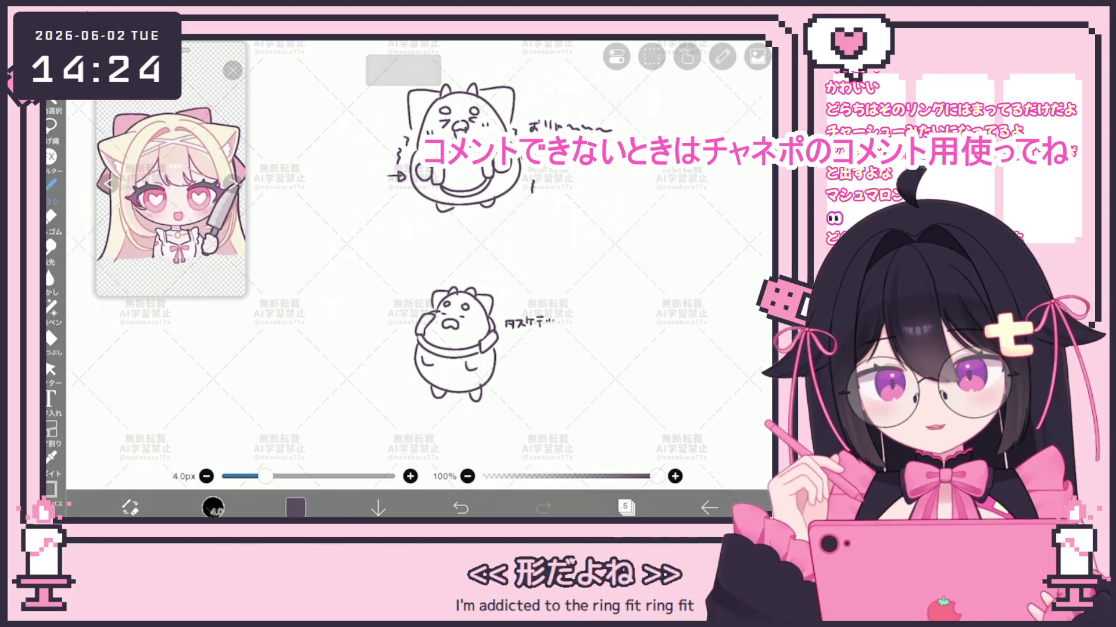
scroll(433, 401, down, 2)
click(626, 507)
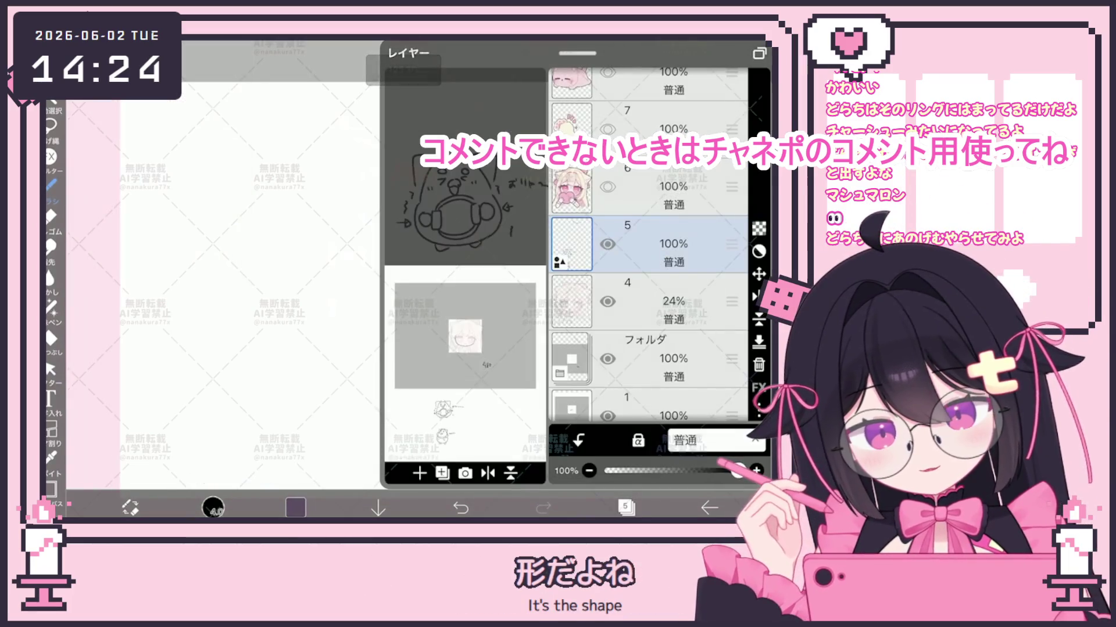
click(626, 507)
click(50, 370)
drag(395, 150, 574, 401)
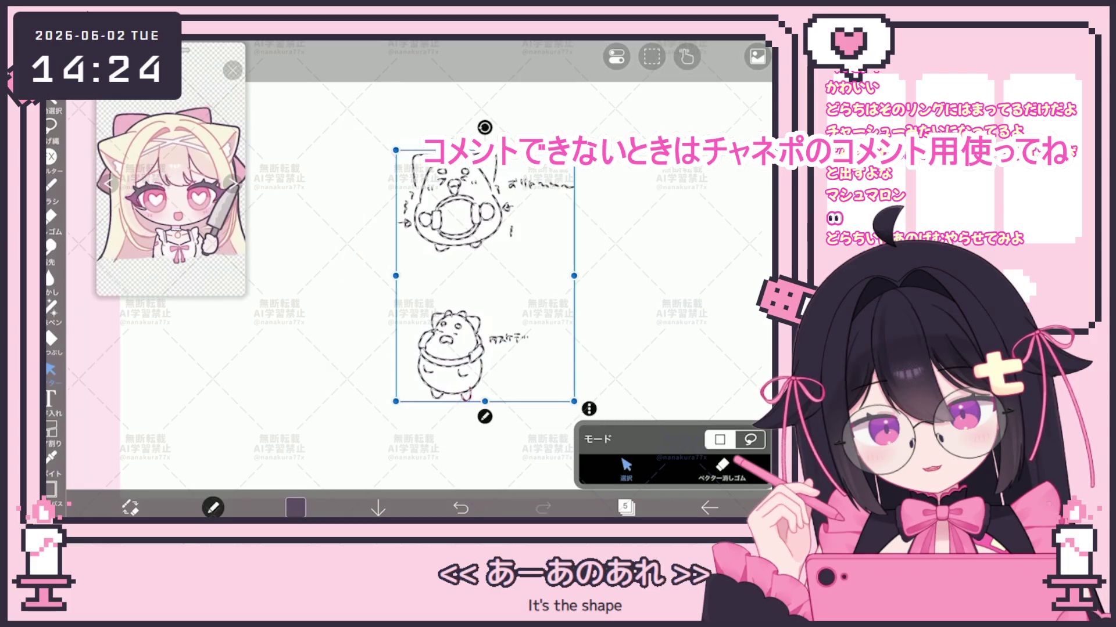
click(651, 57)
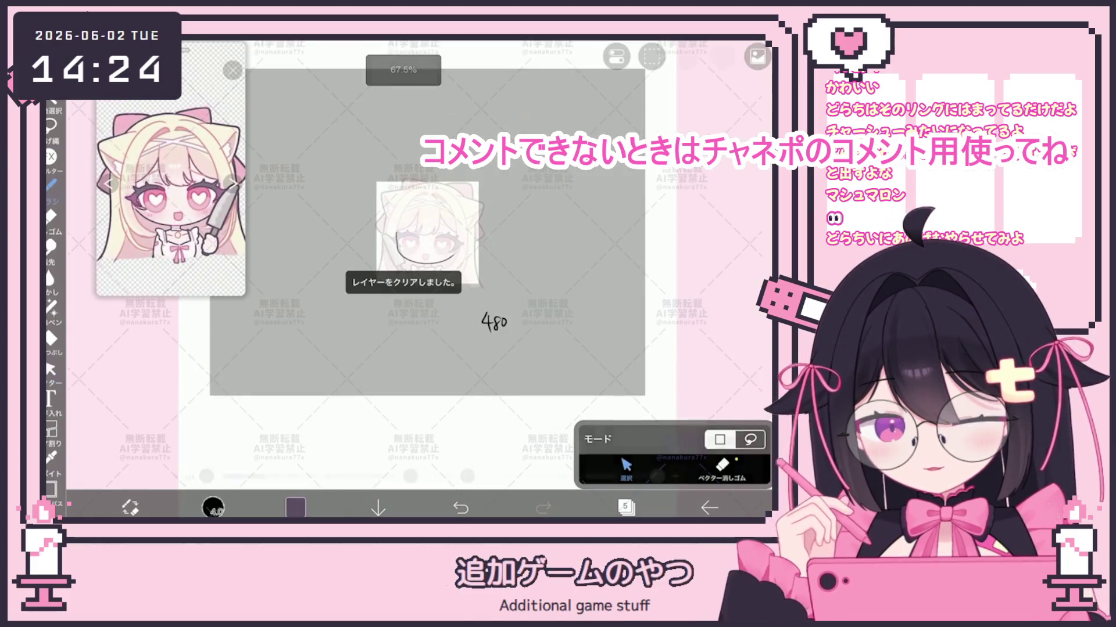
scroll(476, 279, up, 3)
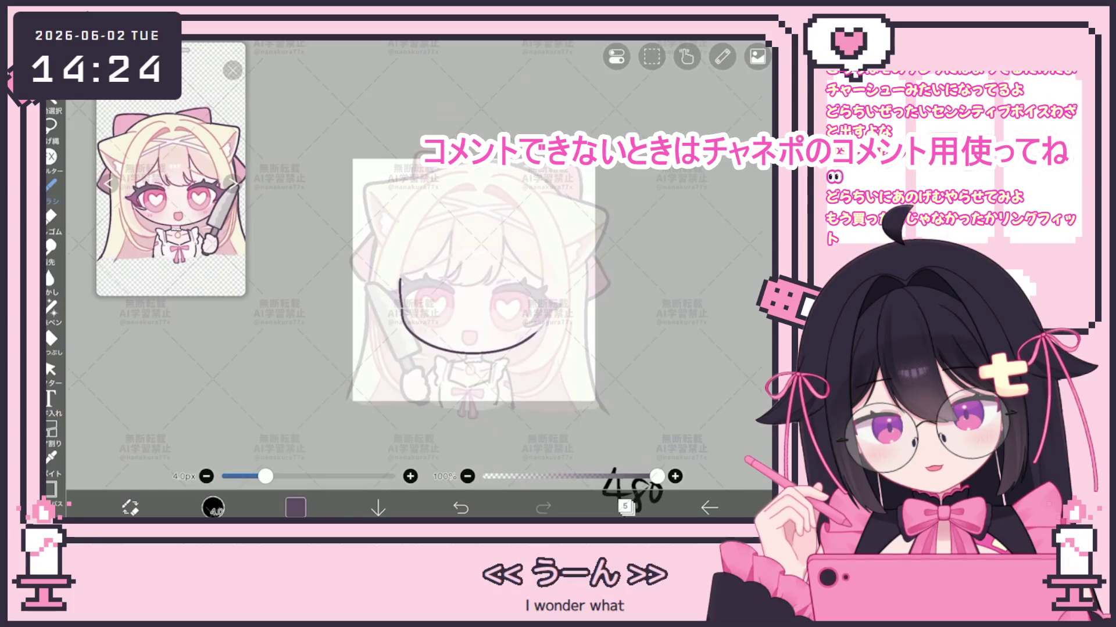
click(624, 507)
click(645, 301)
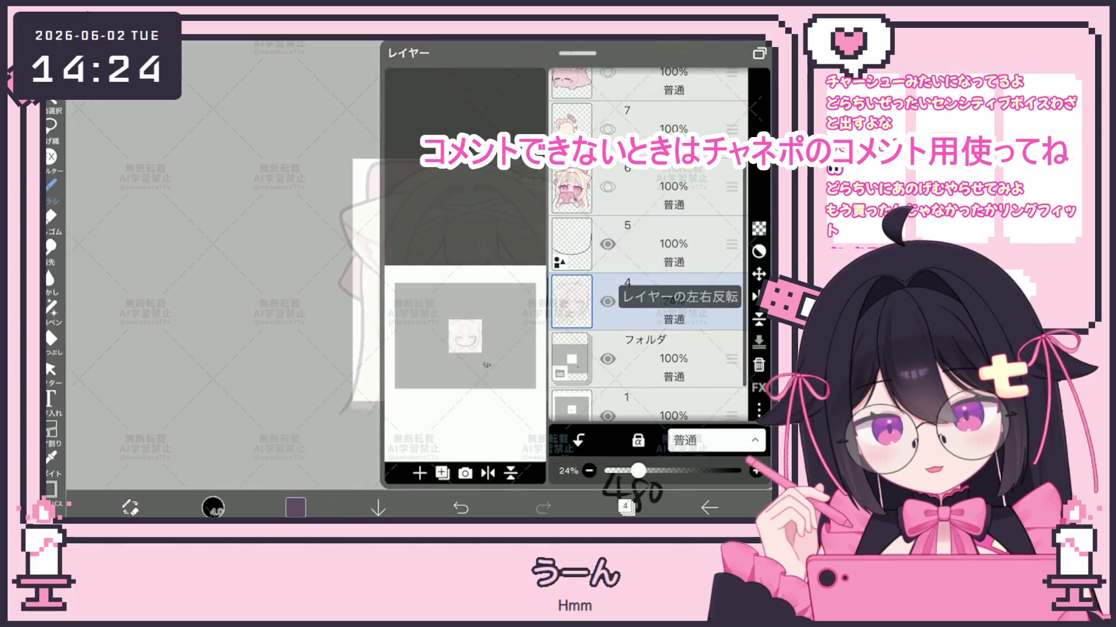
click(645, 244)
click(624, 507)
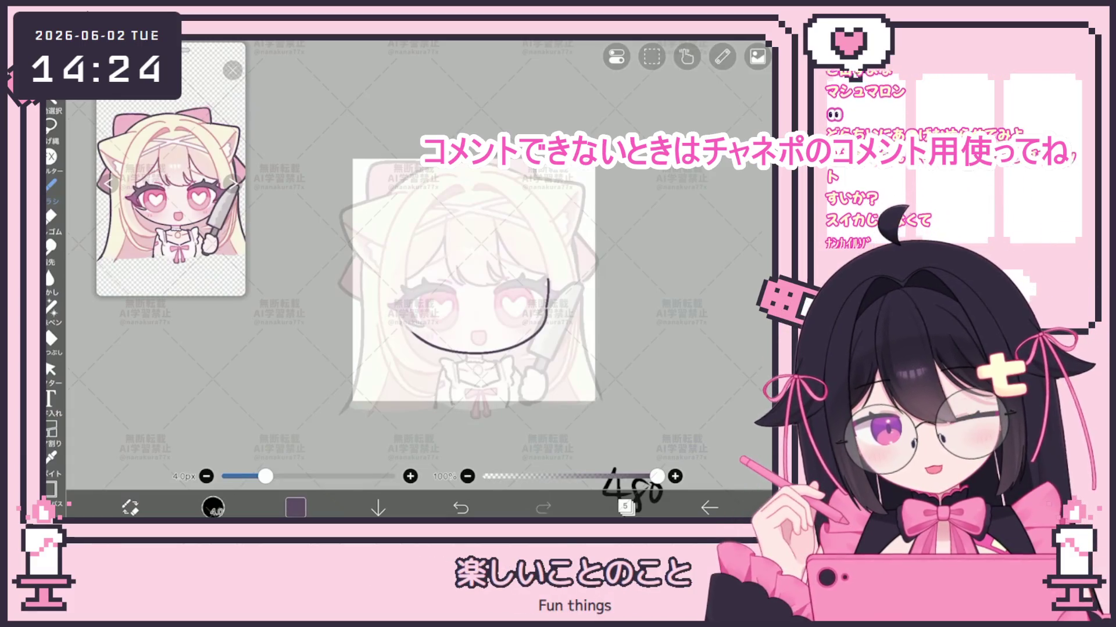
scroll(453, 273, up, 2)
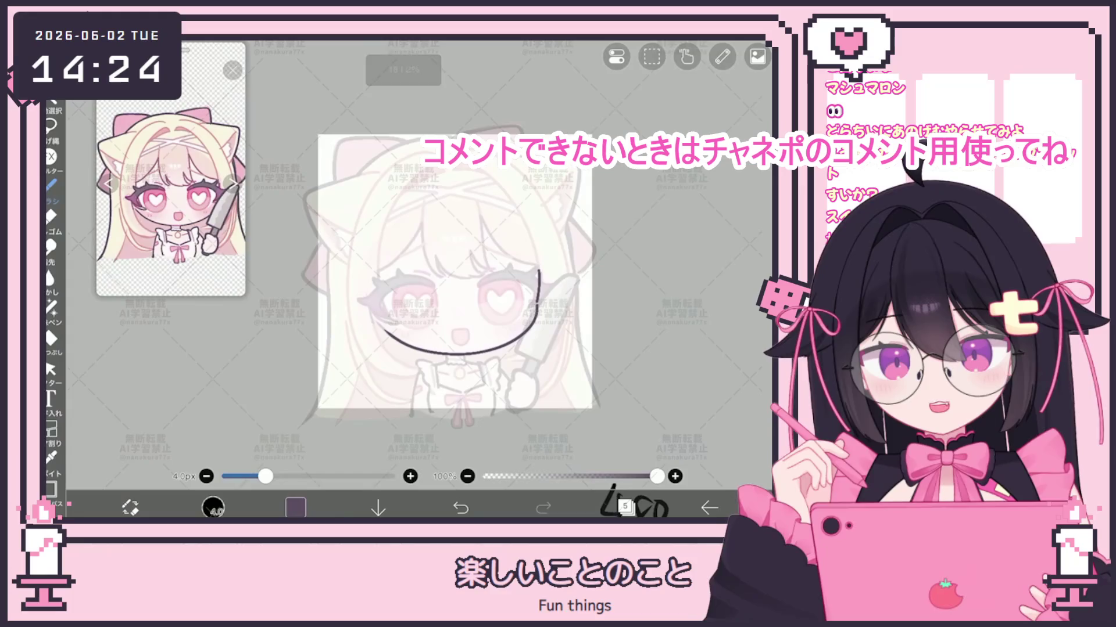
click(51, 370)
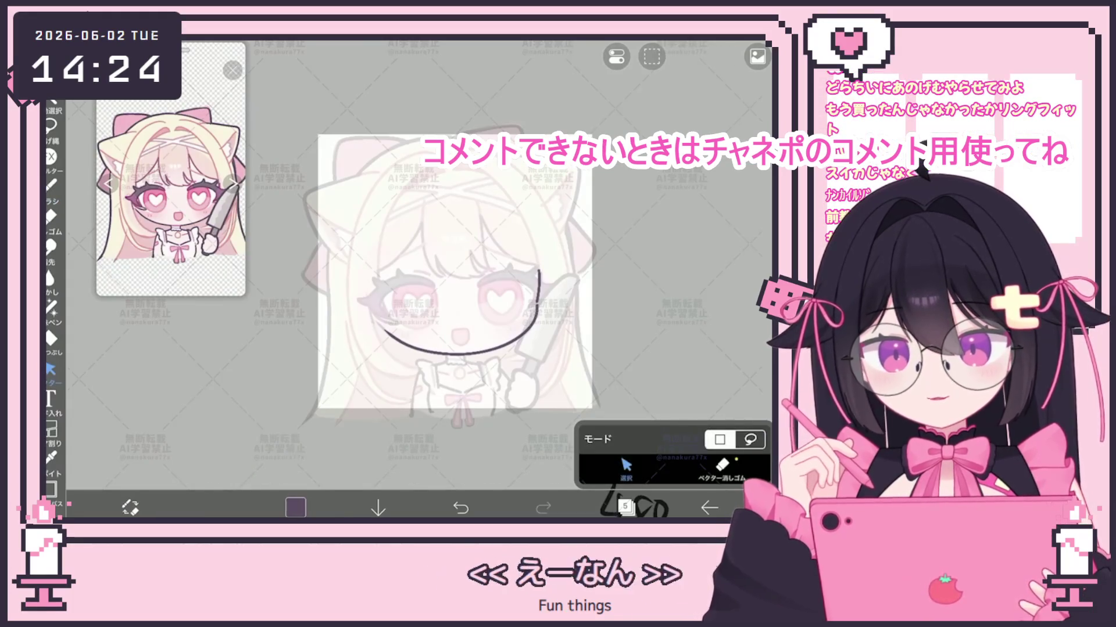
scroll(447, 256, up, 2)
click(457, 359)
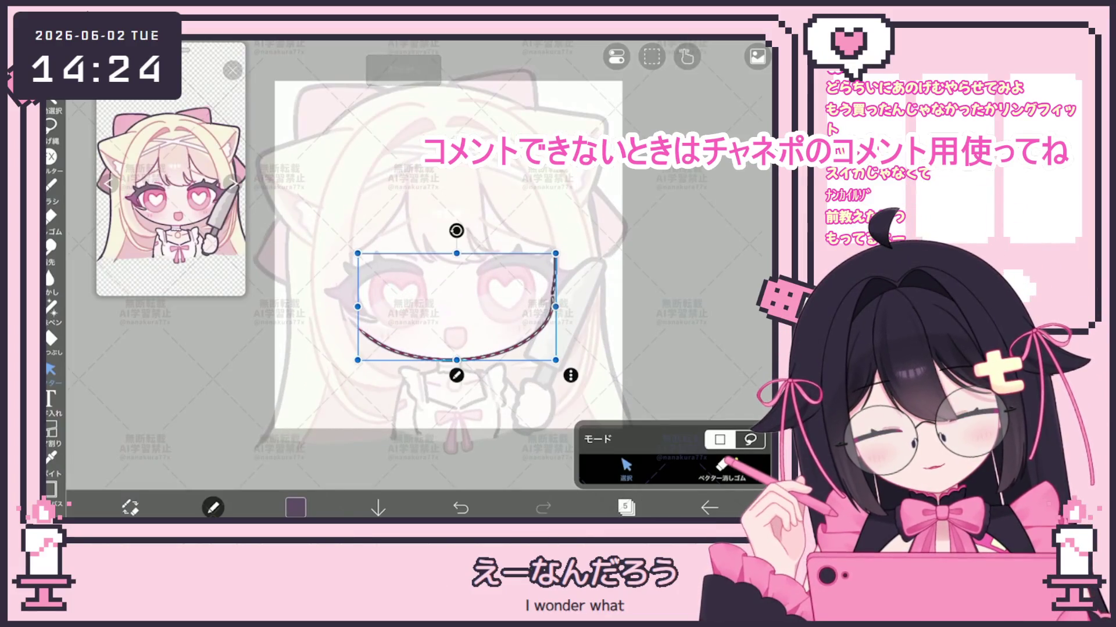
key(ctrl+z)
key(ctrl+y)
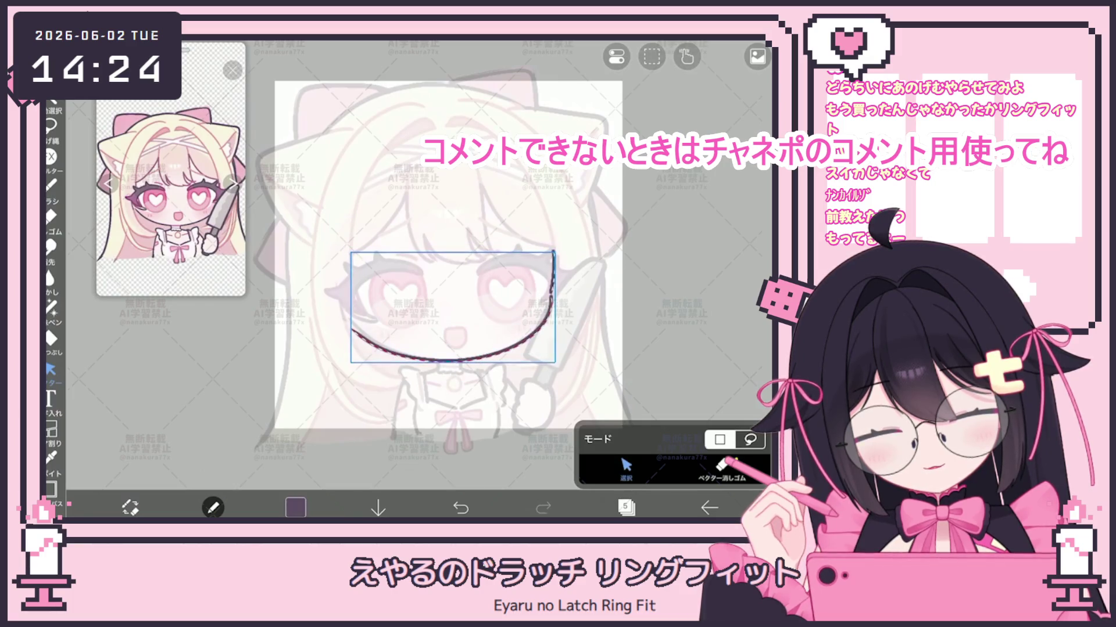
key(Escape)
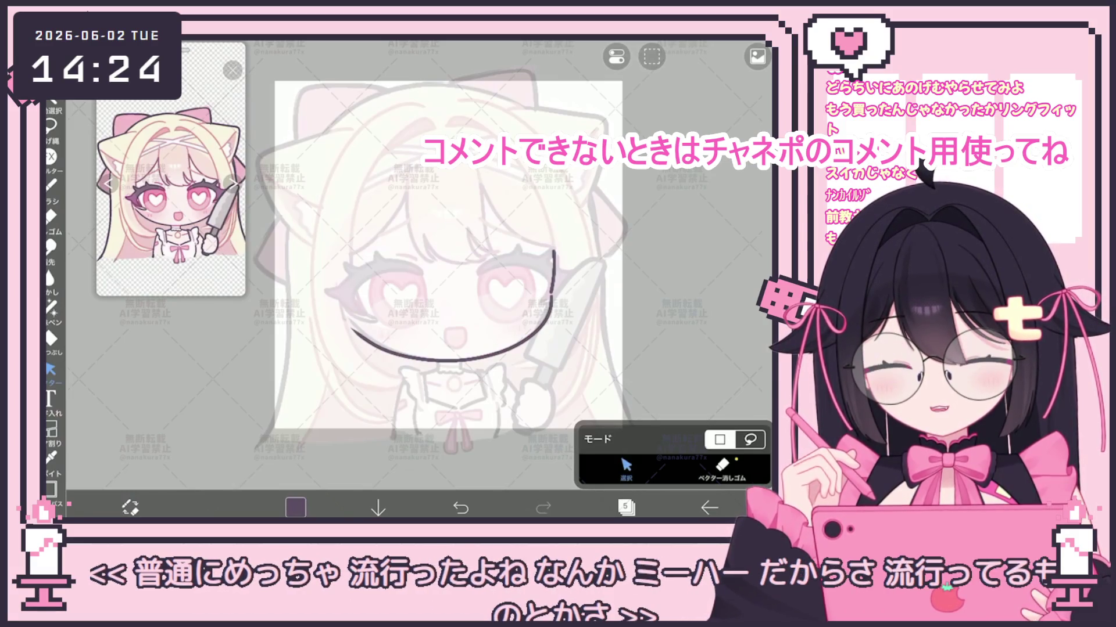
click(51, 185)
scroll(442, 273, up, 2)
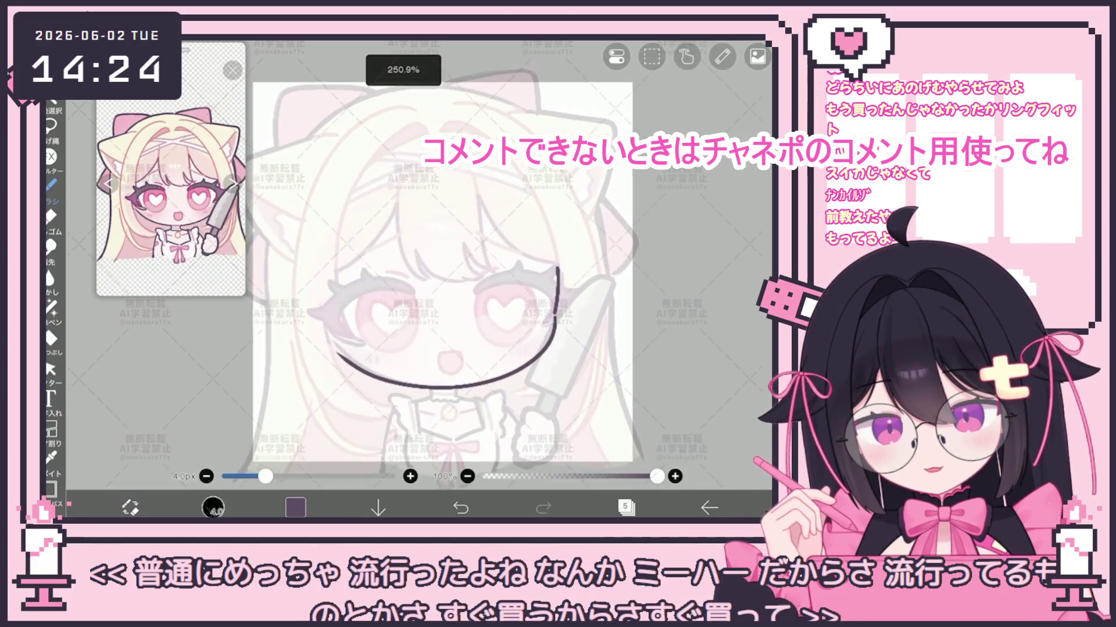
Try a long curve from the crown down the face's left side, undoing the rejected attempts.
drag(406, 174, 401, 407)
scroll(441, 273, up, 2)
key(ctrl+z)
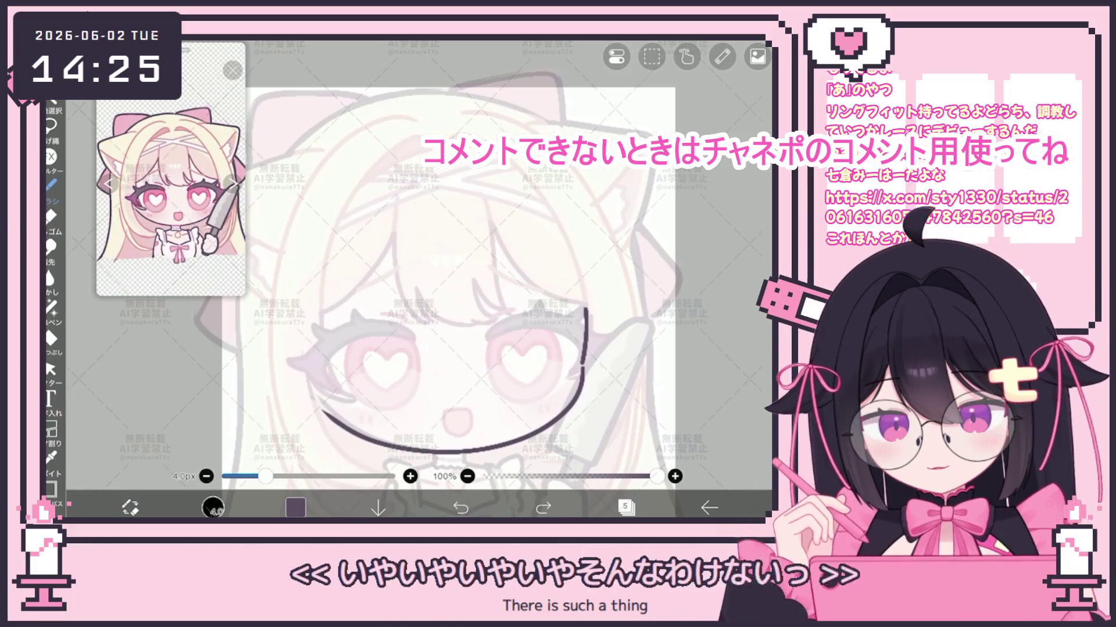
scroll(447, 291, down, 1)
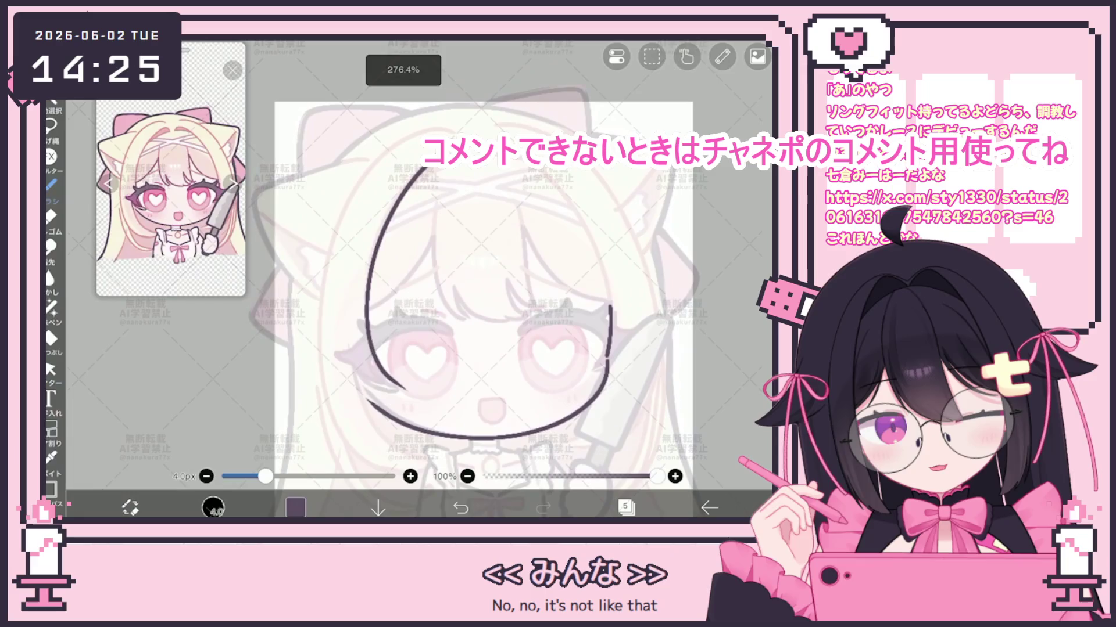
click(461, 508)
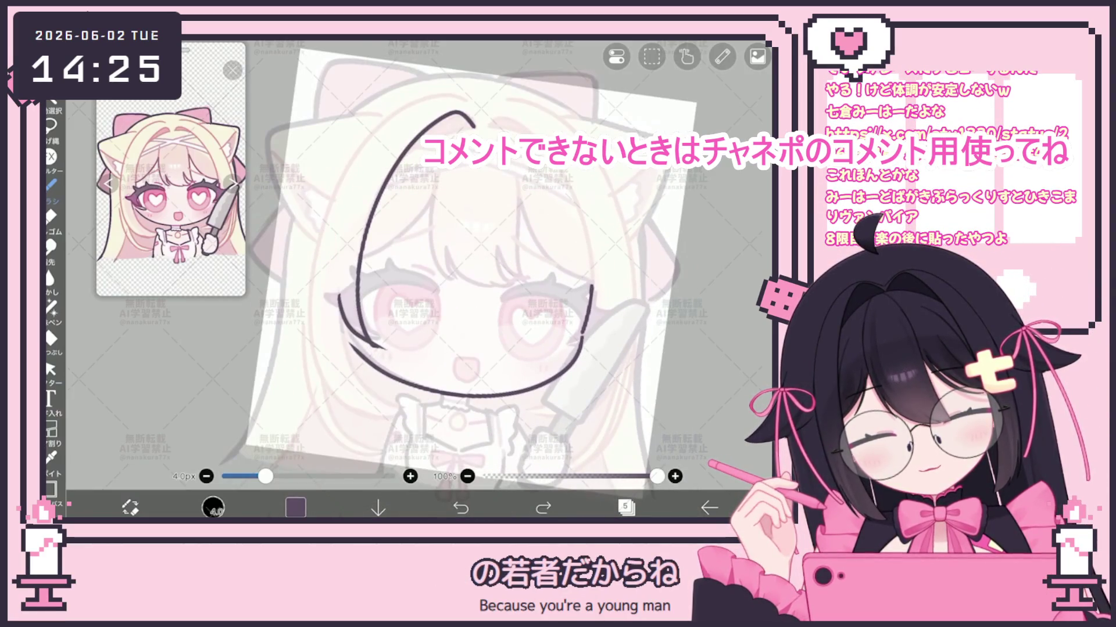
Ink two curved hair strands hanging down past the chibi's left cheek, removing an extra stroke.
drag(356, 351, 407, 424)
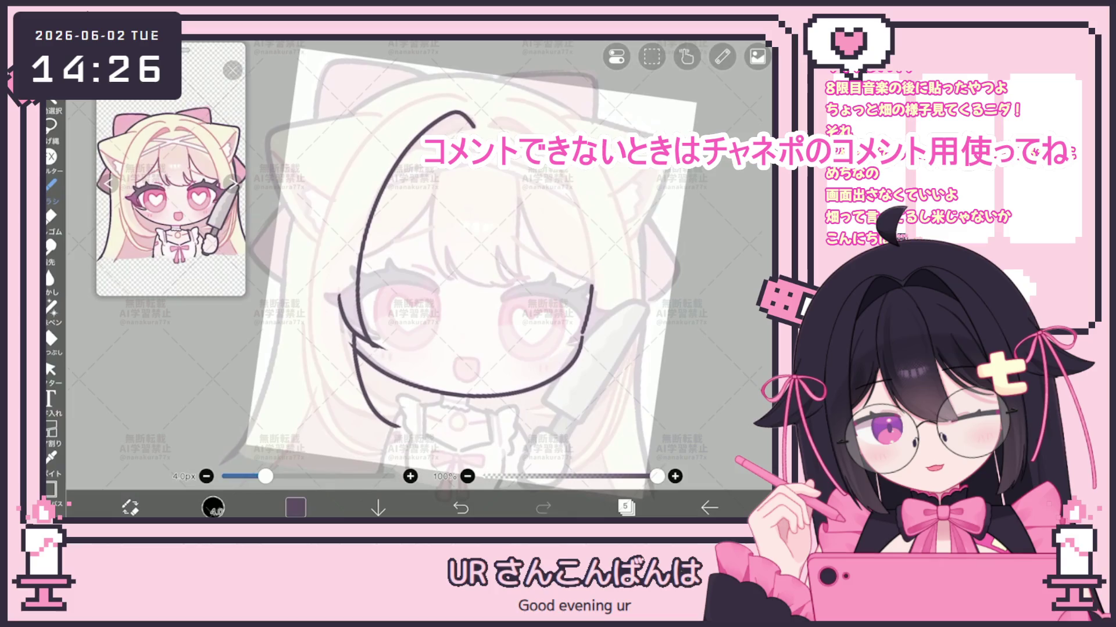
drag(323, 346, 337, 395)
drag(348, 372, 384, 424)
click(460, 507)
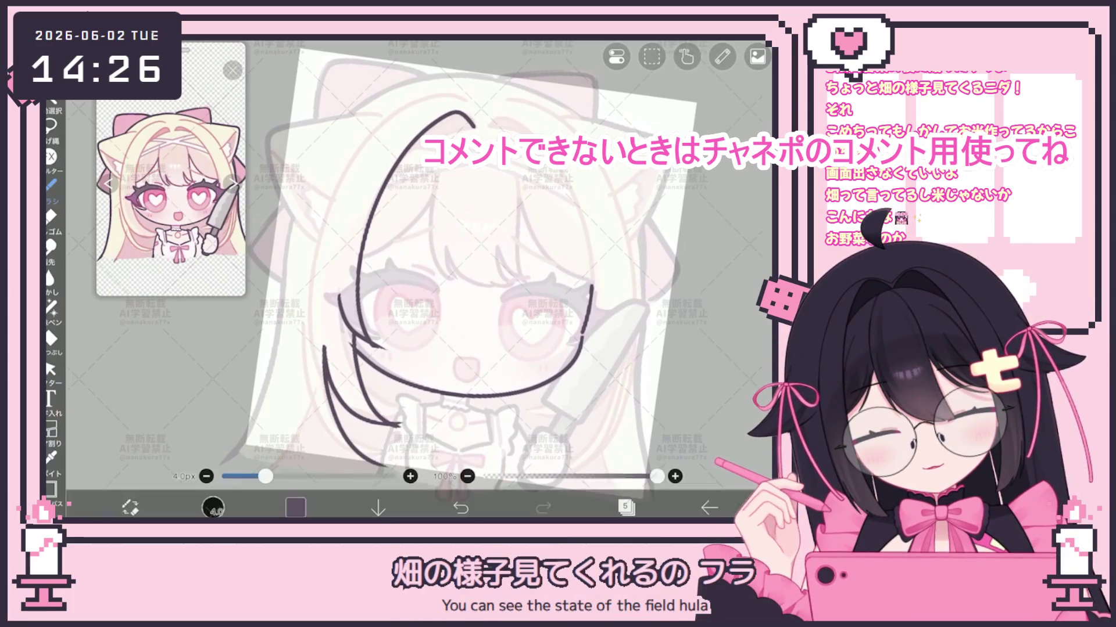
Rotate the canvas slightly and undo the earlier long left-side hair lines.
drag(465, 261, 488, 267)
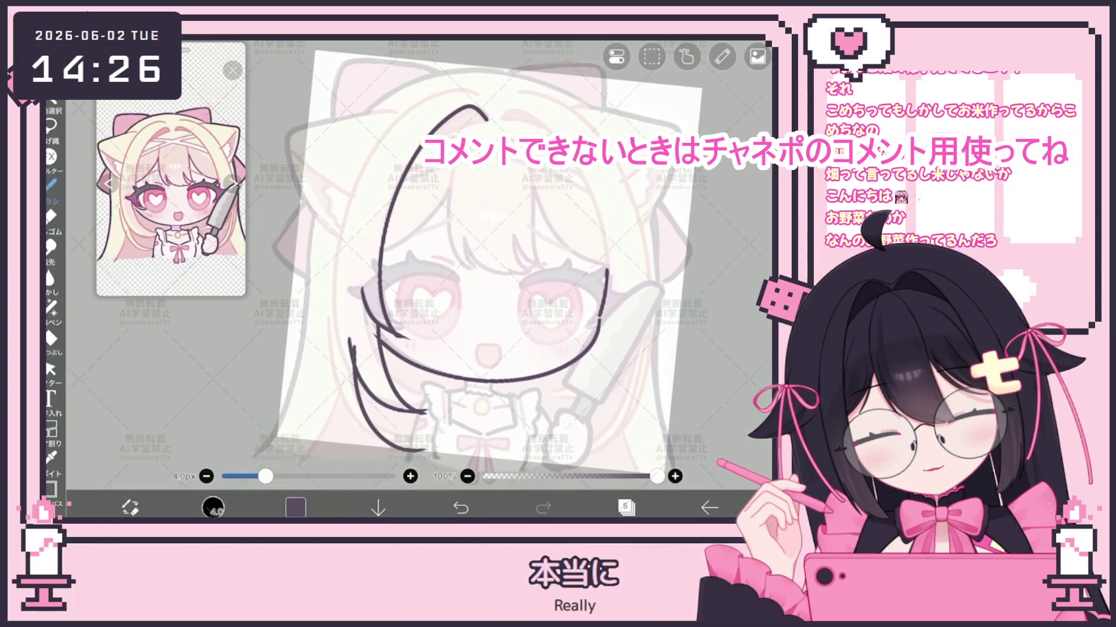
mouse_move(485, 108)
mouse_down()
mouse_move(386, 150)
mouse_move(406, 433)
mouse_up()
click(460, 509)
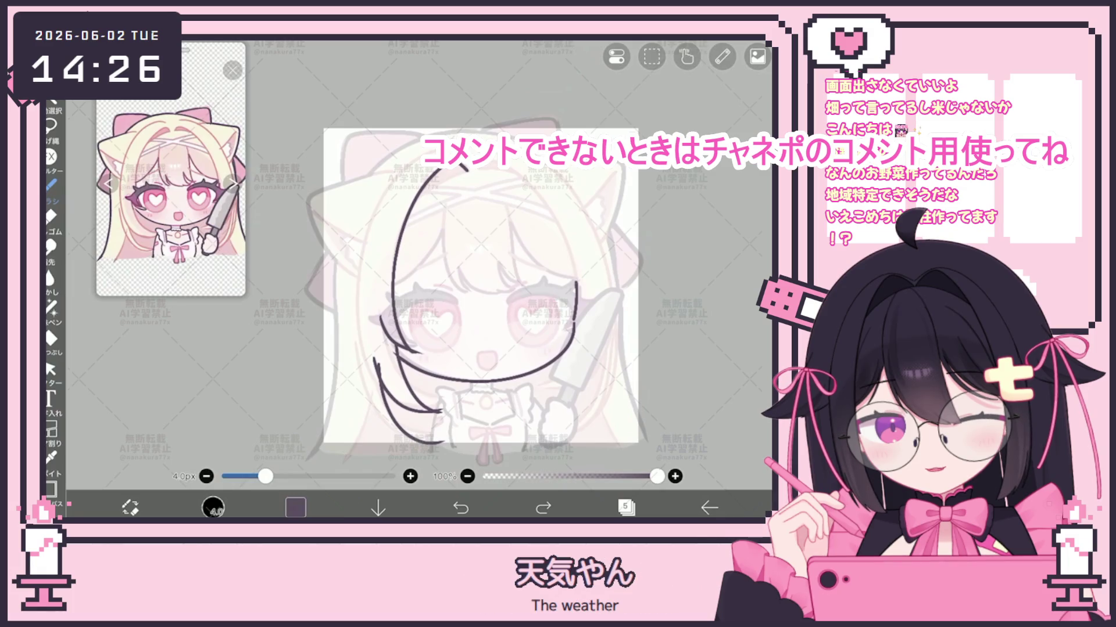
key(ctrl+z)
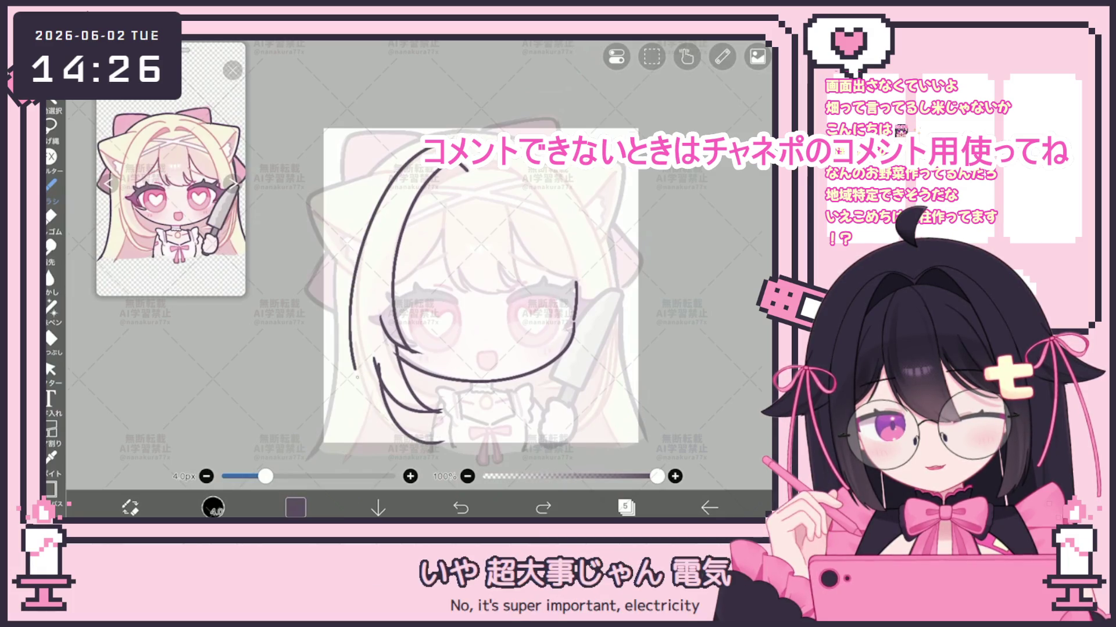
key(ctrl+z)
scroll(476, 255, up, 3)
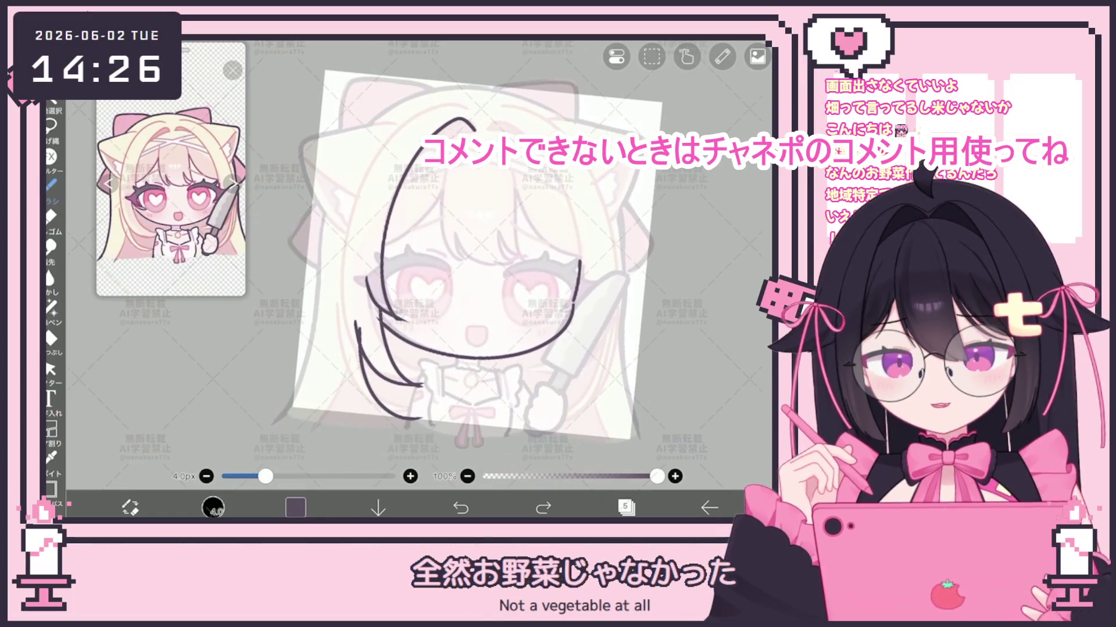
Try several versions of the long outer hair stroke sweeping down-left from the crown.
drag(447, 104, 330, 285)
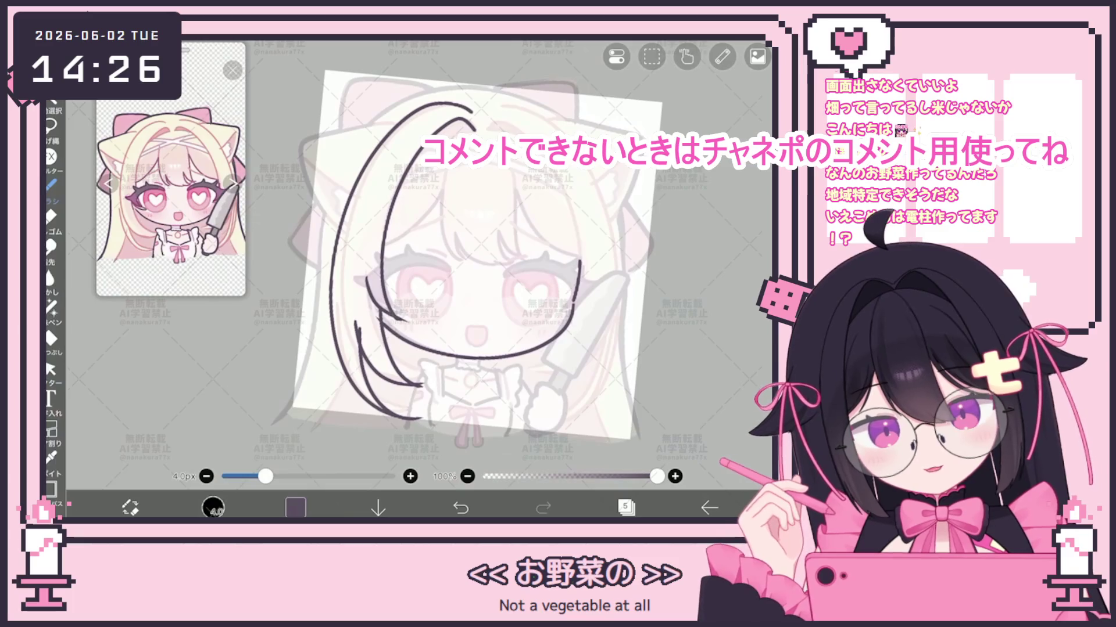
key(ctrl+z)
mouse_move(464, 110)
mouse_down()
mouse_move(418, 104)
mouse_move(330, 366)
mouse_up()
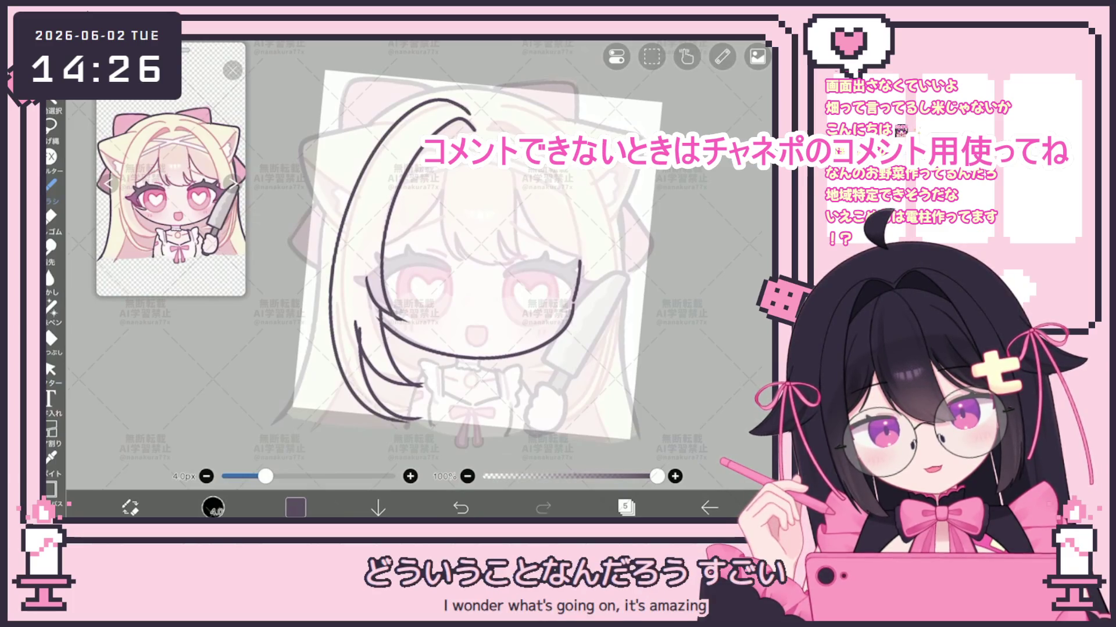
key(ctrl+z)
drag(423, 113, 342, 360)
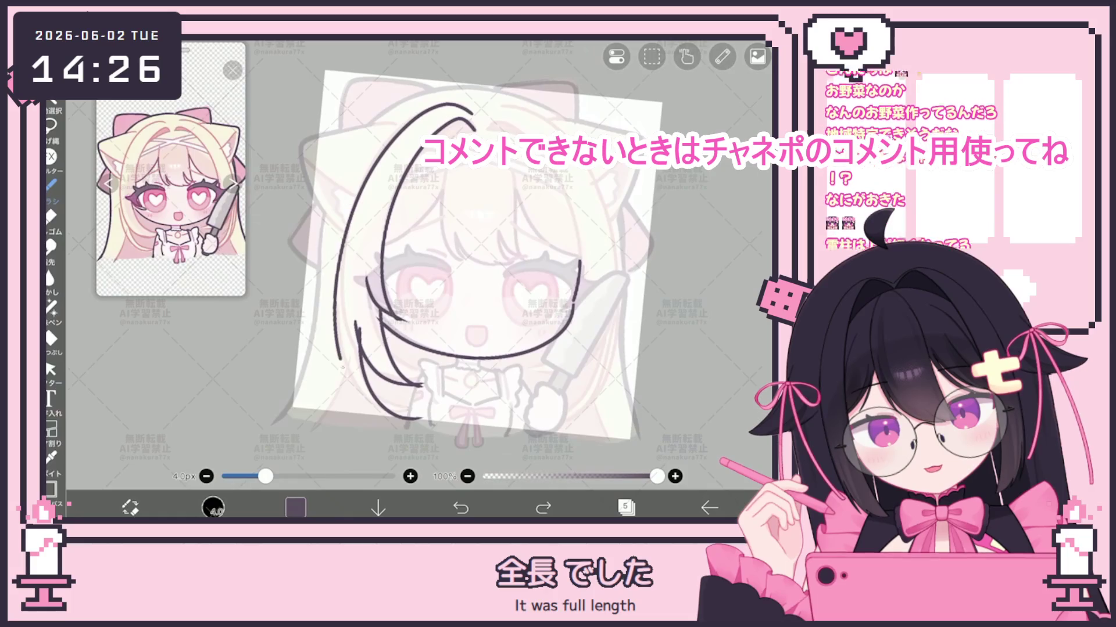
key(ctrl+z)
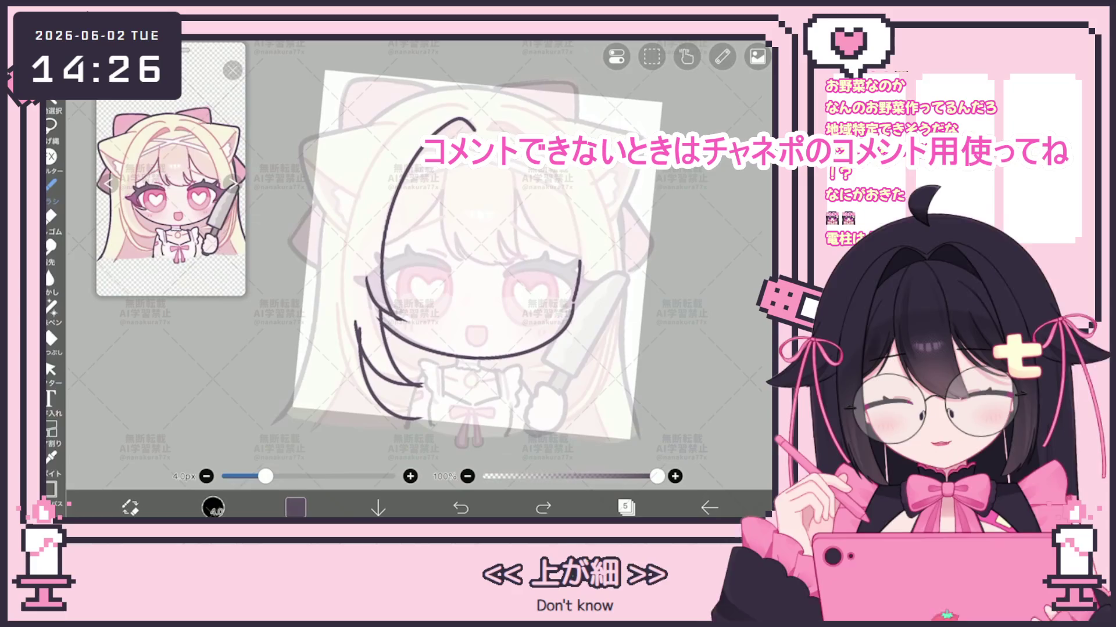
Add an arc across the top of the head and retry the long left-side line.
drag(472, 123, 391, 129)
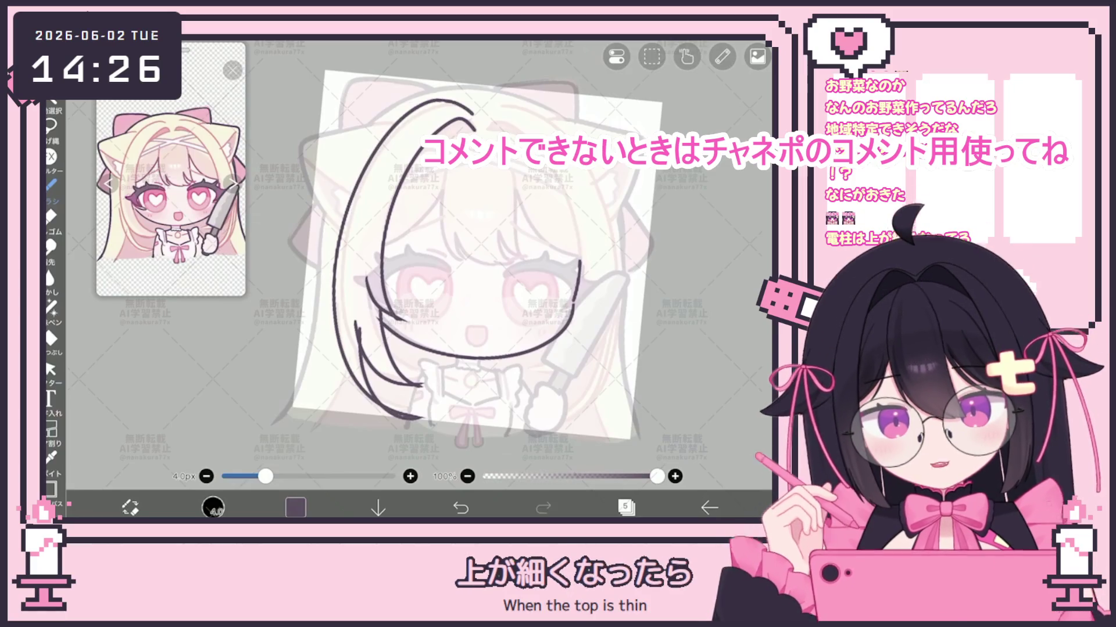
drag(462, 119, 419, 387)
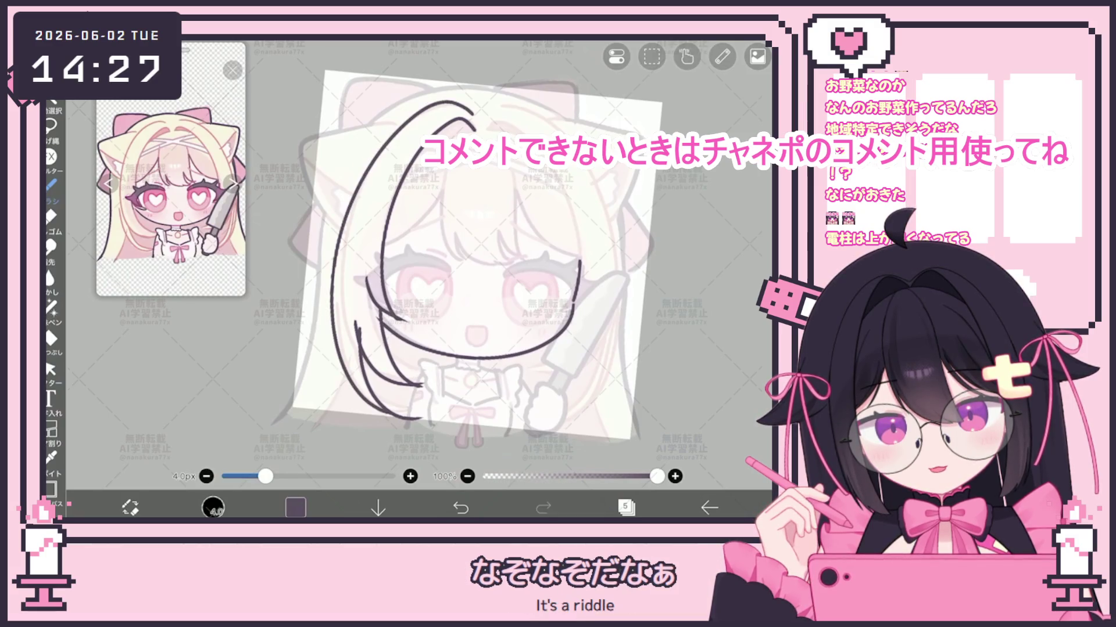
click(461, 508)
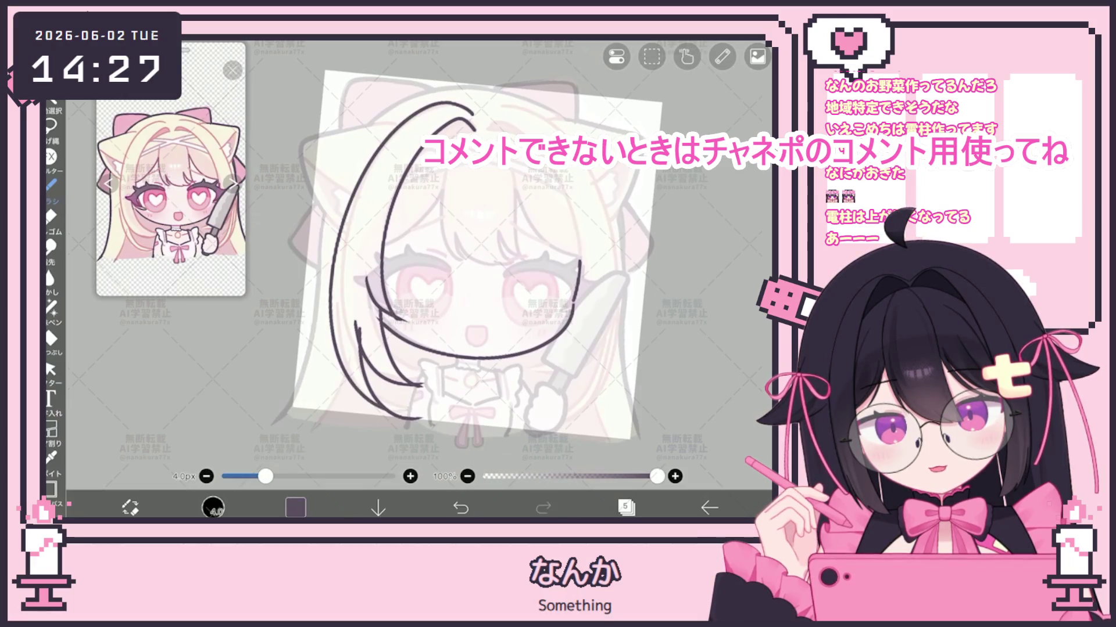
click(50, 369)
scroll(506, 261, up, 3)
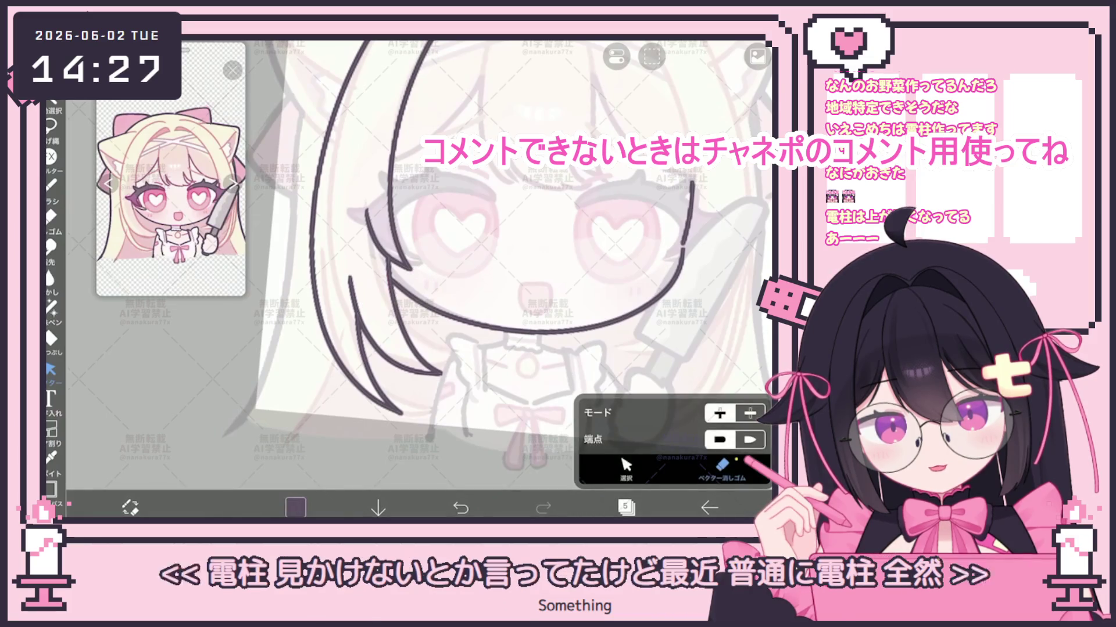
Redraw the hair curve's looped top end as a hook, then zoom out to blank canvas.
scroll(436, 274, down, 5)
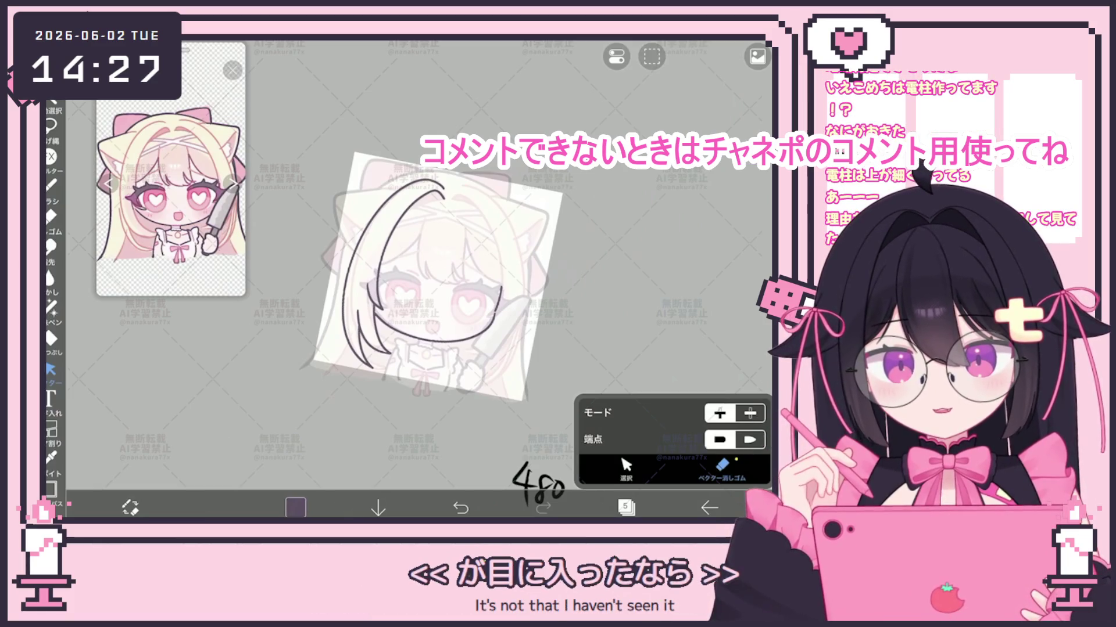
scroll(409, 288, up, 2)
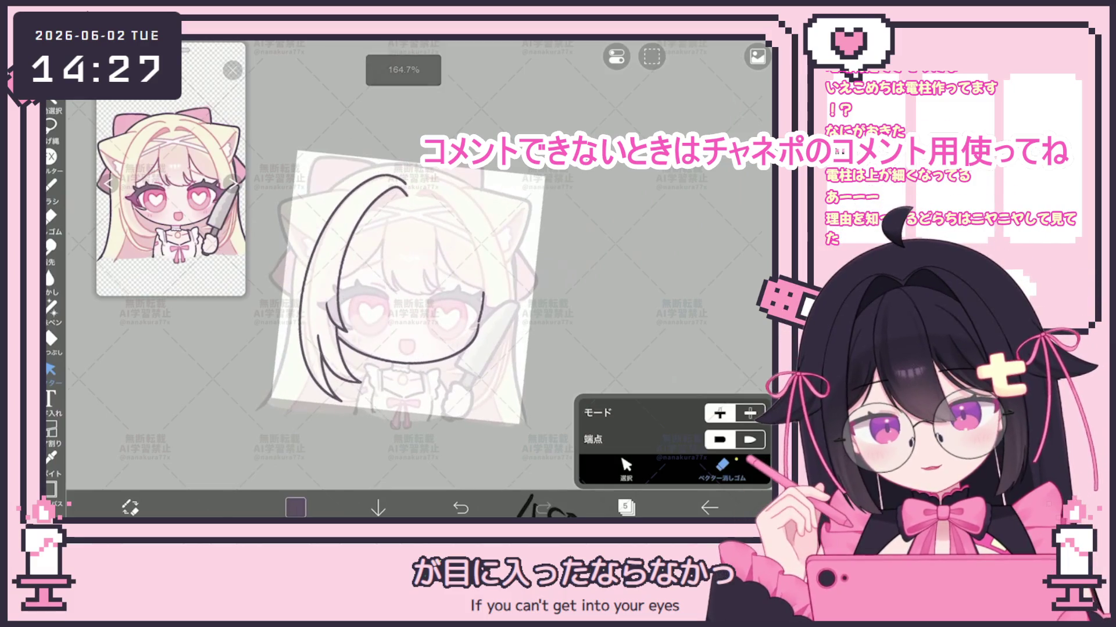
click(51, 185)
scroll(349, 261, up, 5)
key(ctrl+z)
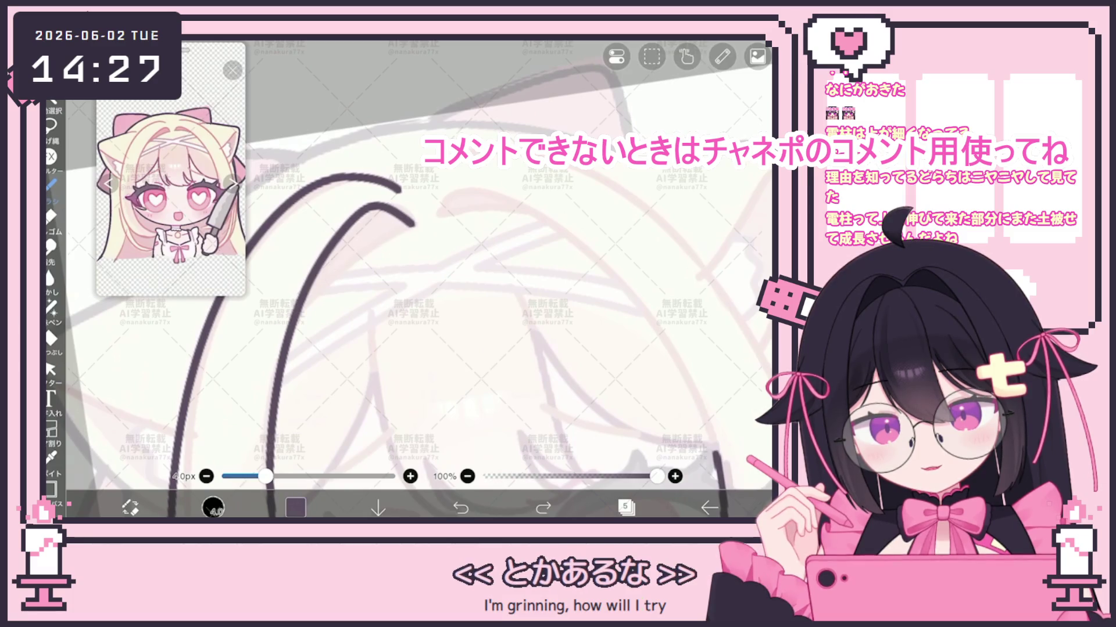
drag(289, 349, 409, 225)
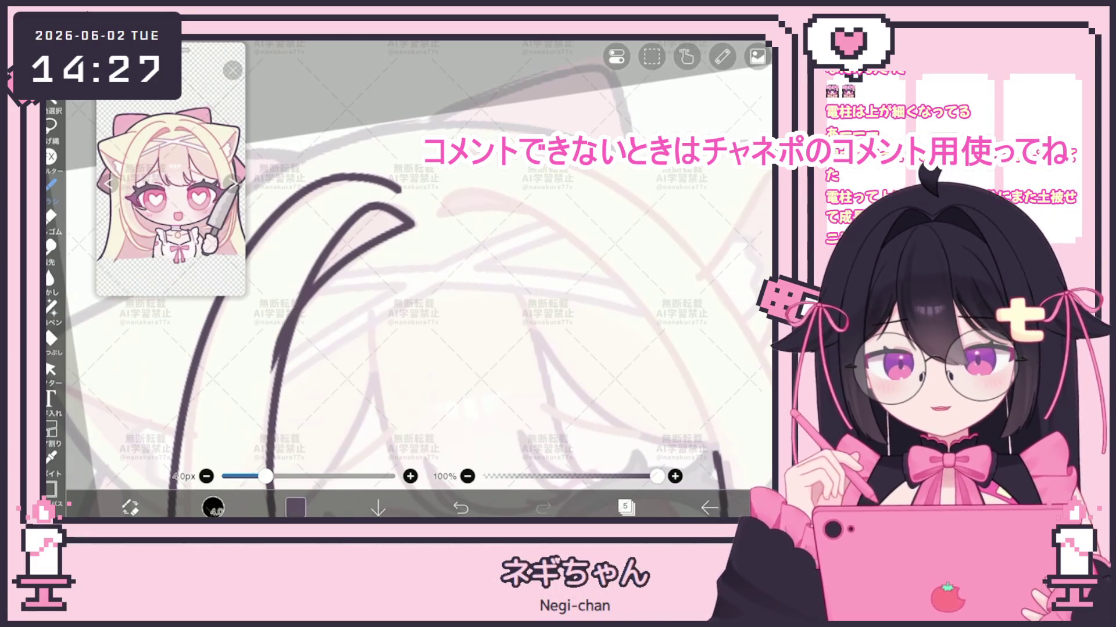
scroll(418, 279, down, 5)
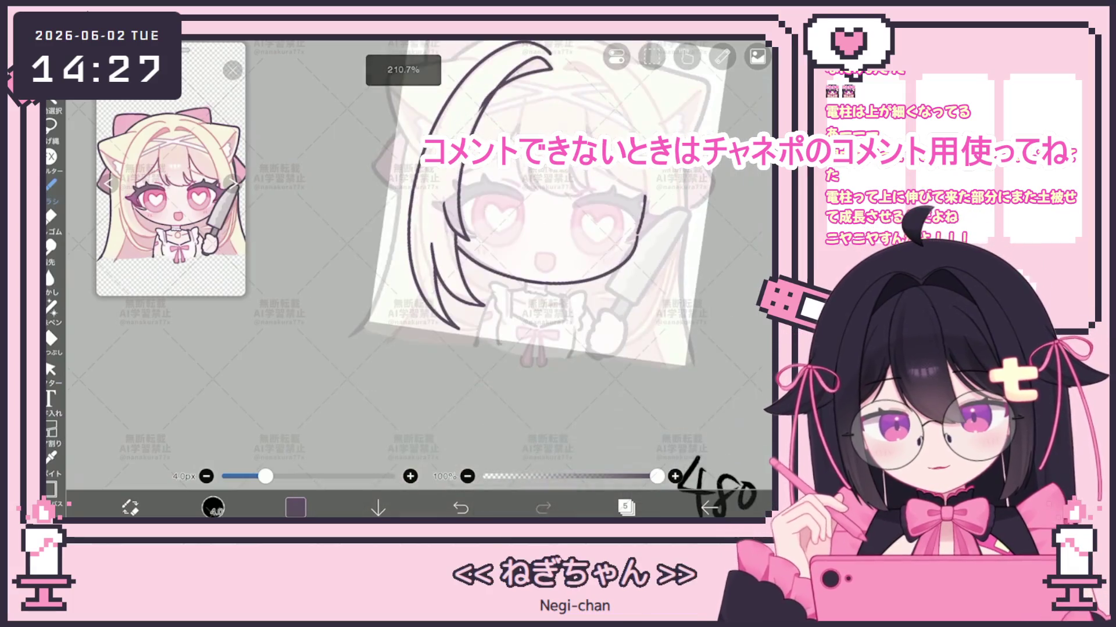
scroll(418, 279, down, 10)
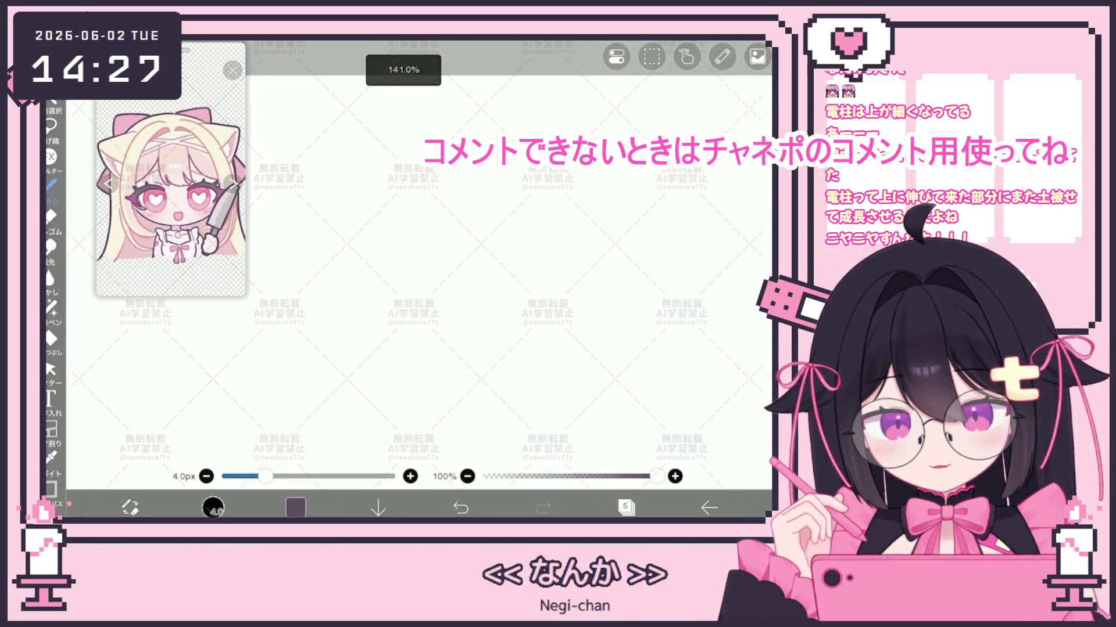
Doodle two poles: one with a crossbar and downward arrow, one with crossbars and upward arrow.
mouse_move(402, 215)
mouse_down()
mouse_move(397, 307)
mouse_move(444, 220)
mouse_move(431, 313)
mouse_move(397, 314)
mouse_up()
mouse_move(380, 276)
mouse_down()
mouse_move(459, 276)
mouse_move(451, 341)
mouse_move(460, 332)
mouse_up()
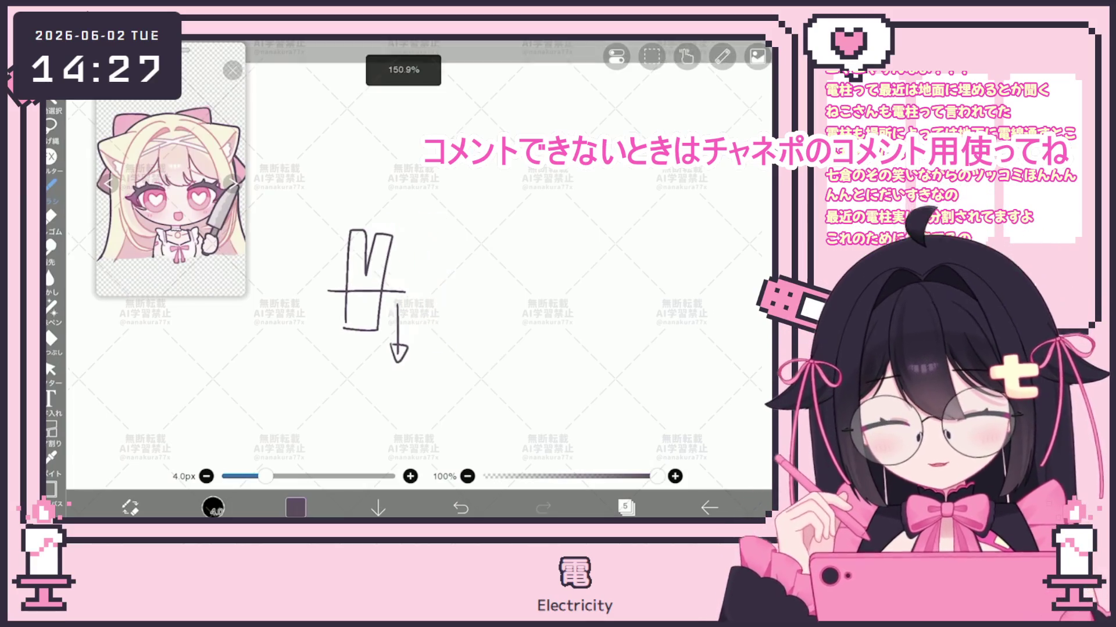
drag(457, 291, 541, 287)
mouse_move(474, 325)
mouse_down()
mouse_move(493, 242)
mouse_move(519, 245)
mouse_up()
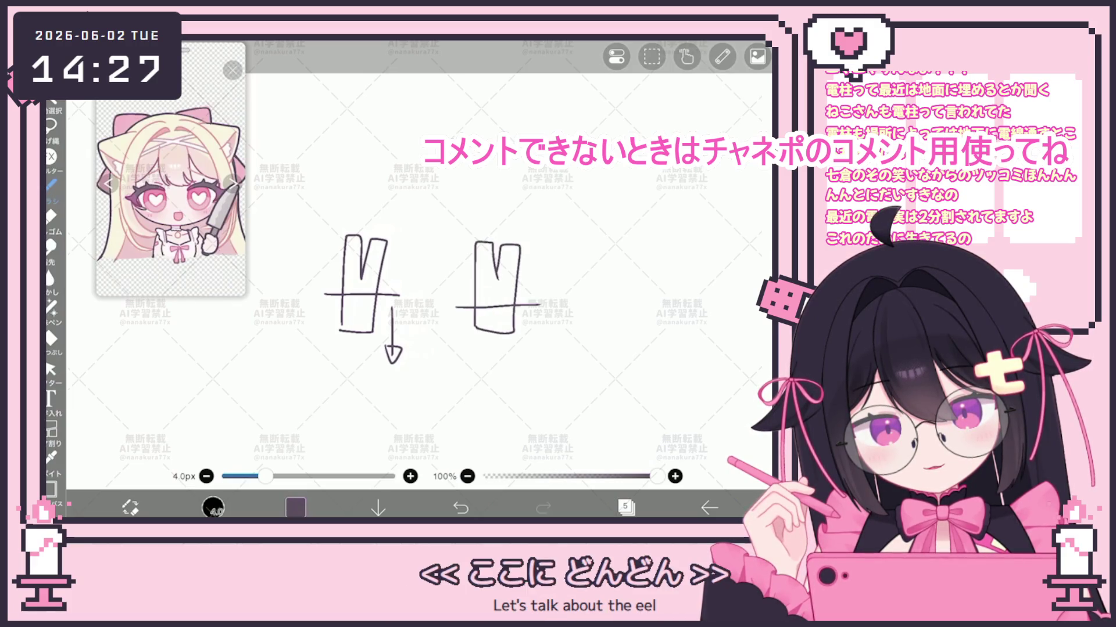
drag(547, 260, 546, 215)
drag(539, 231, 554, 232)
drag(459, 267, 549, 264)
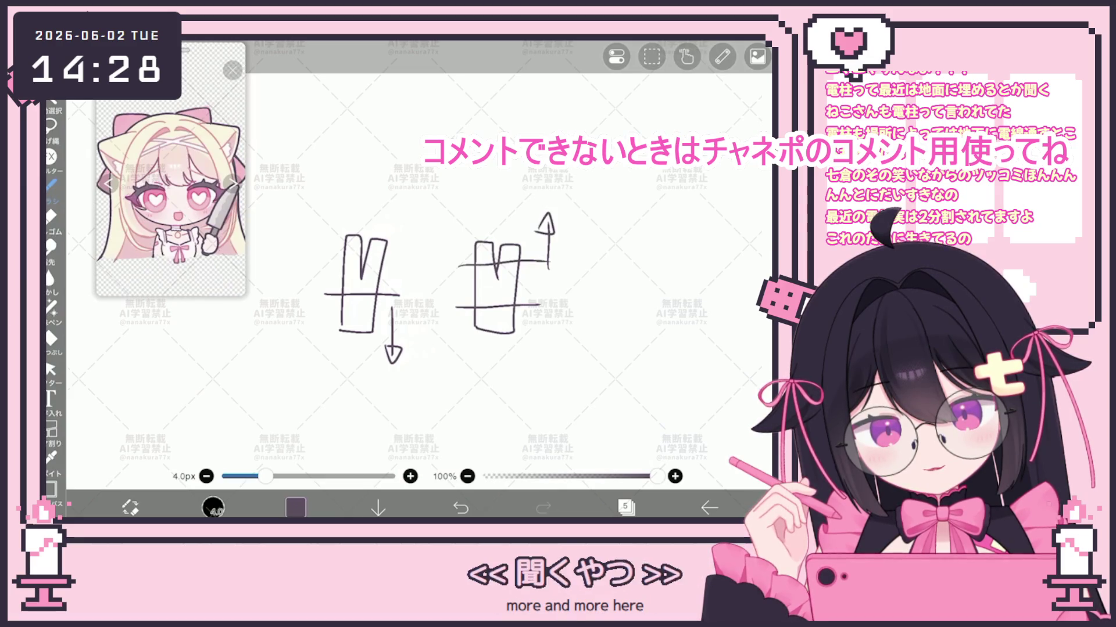
drag(462, 234, 548, 231)
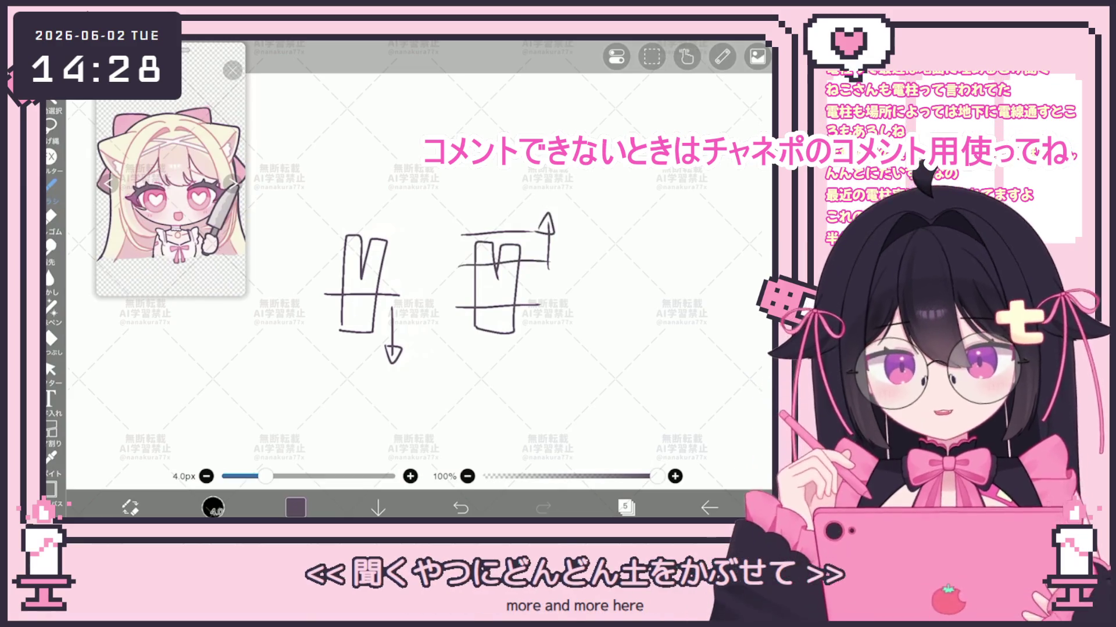
Select the second pole's inner stroke with the vector tool, move it up and stretch it taller.
click(50, 369)
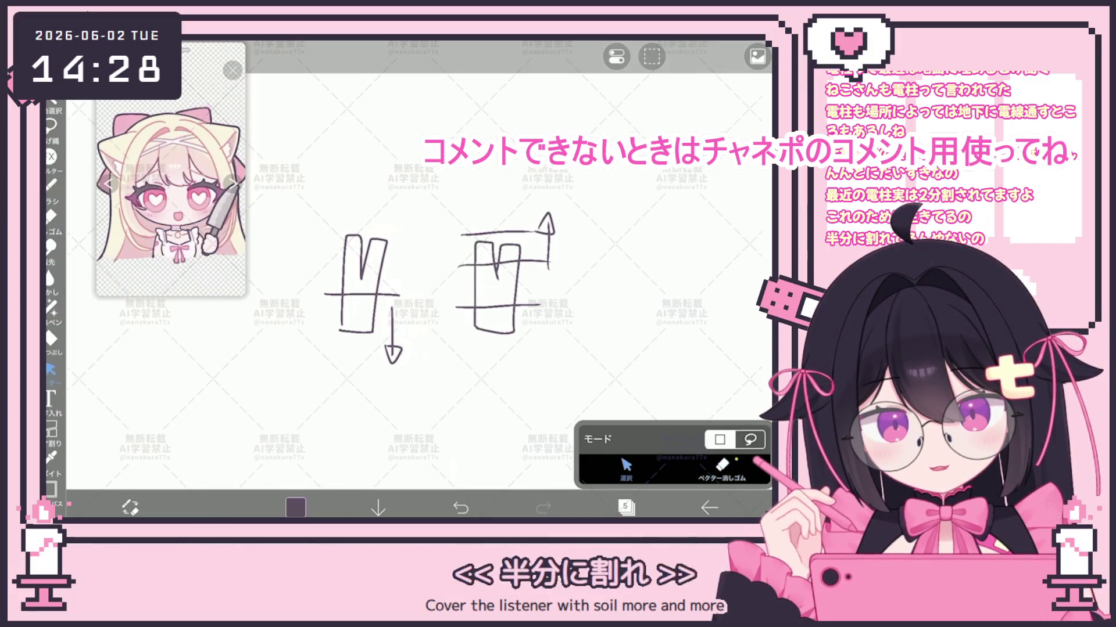
click(475, 290)
drag(499, 290, 499, 261)
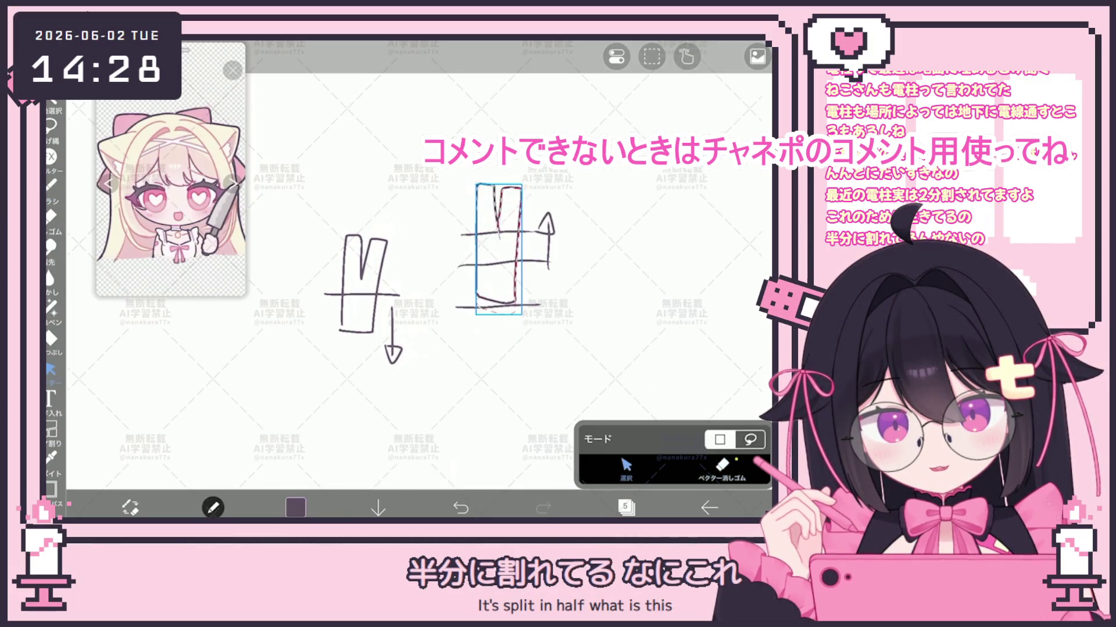
drag(498, 304, 499, 348)
drag(499, 184, 499, 156)
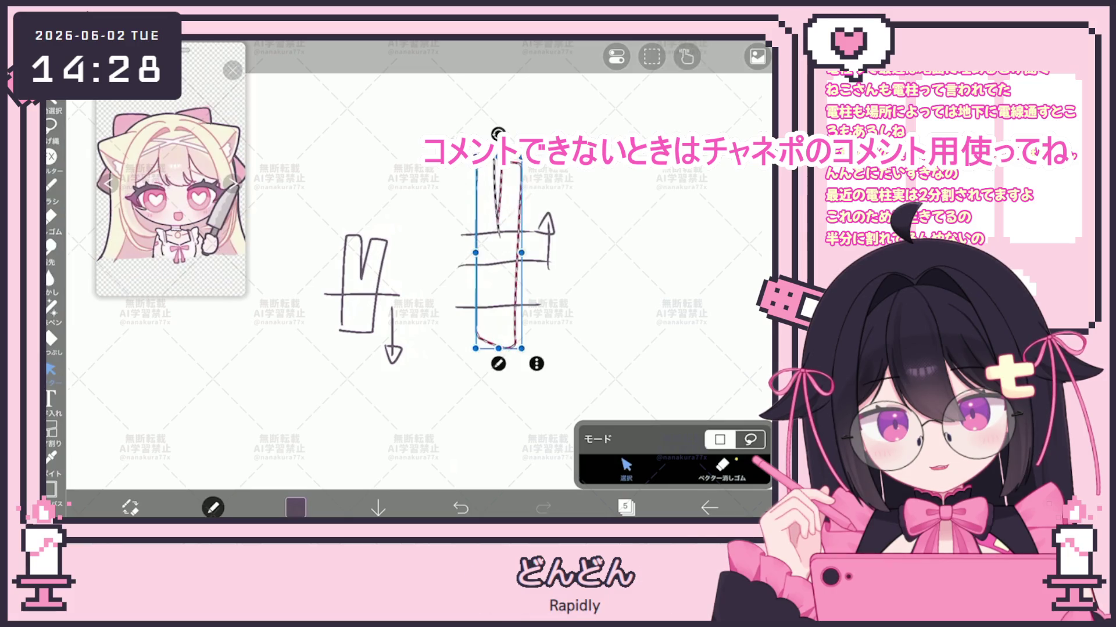
click(50, 185)
click(51, 369)
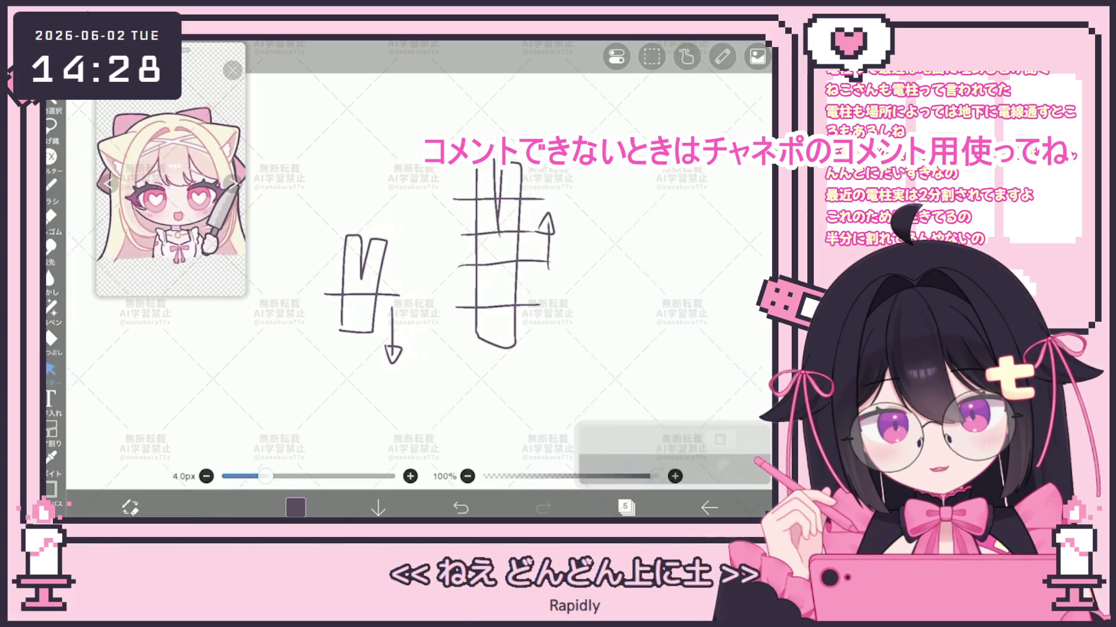
click(514, 279)
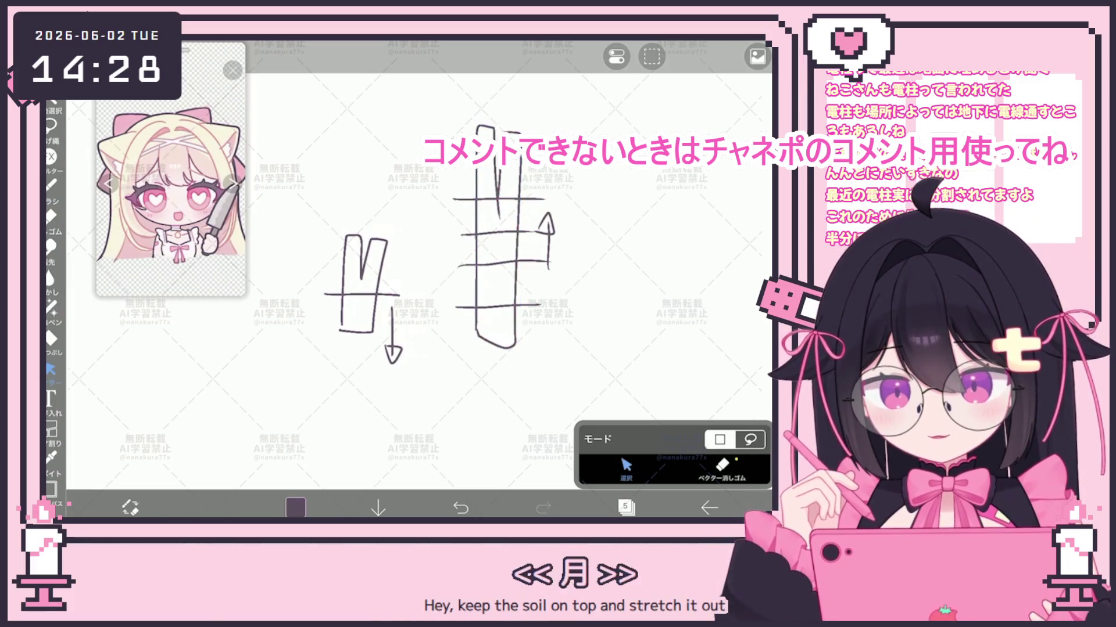
scroll(601, 326, down, 3)
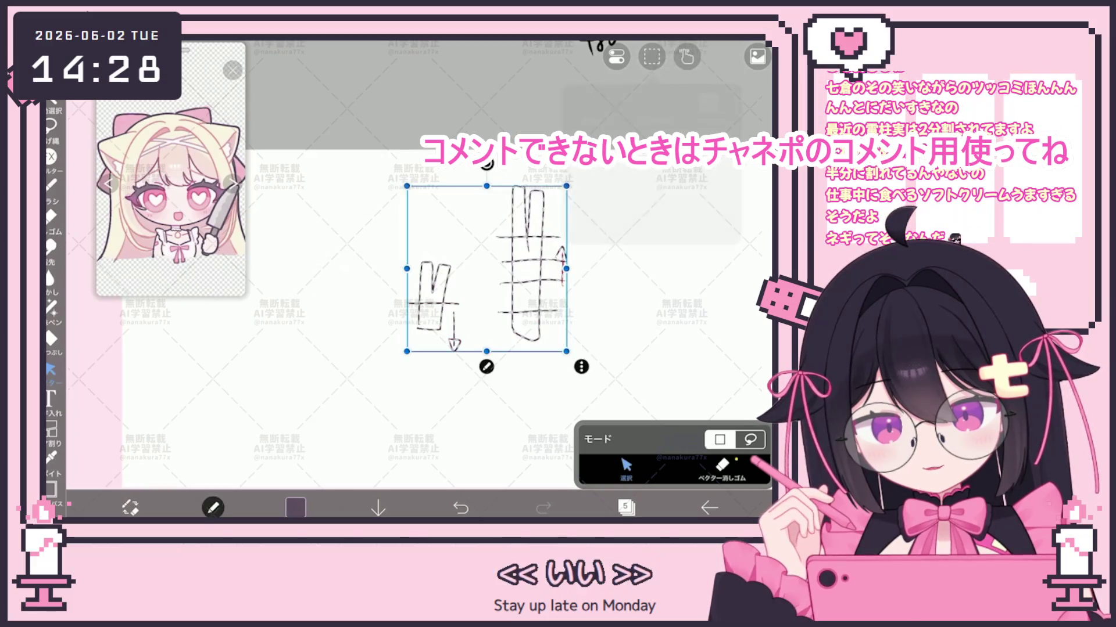
Delete all the pole doodles from the layer and zoom back to the chibi's face.
key(Delete)
scroll(442, 261, up, 3)
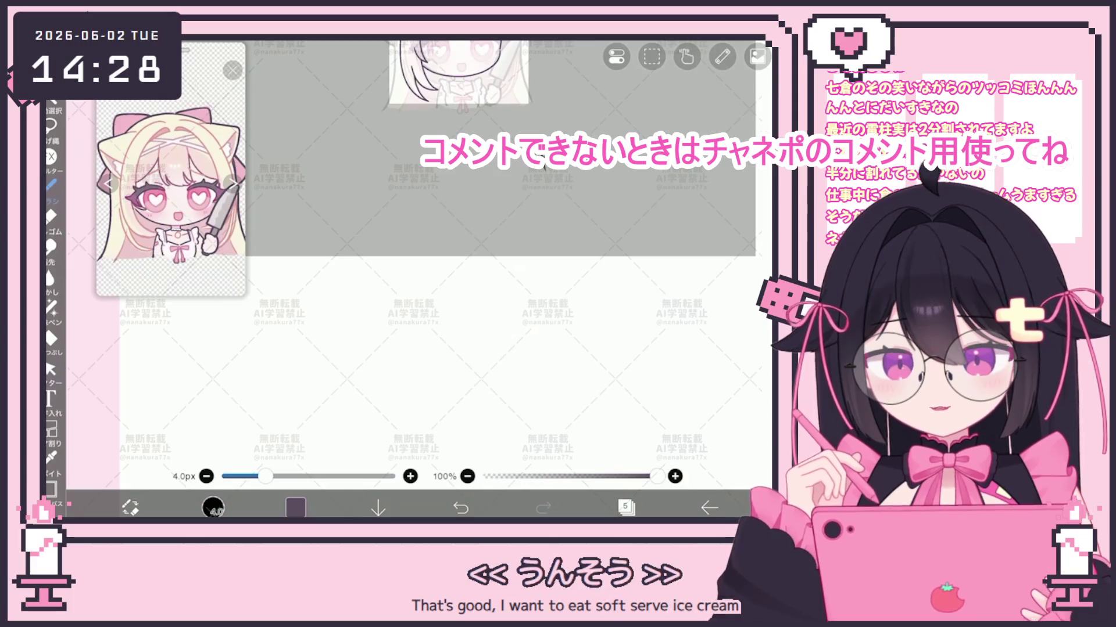
scroll(450, 273, up, 5)
scroll(436, 264, up, 2)
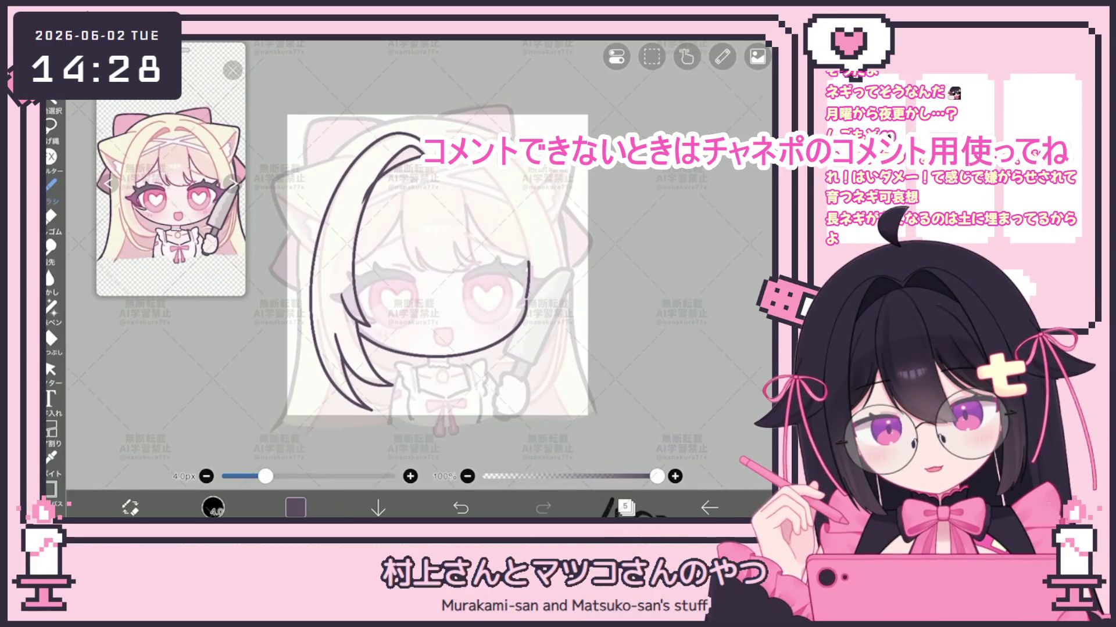
Zoom onto the face, undoing the last head outline stroke and a trial right-side curve.
drag(436, 261, 407, 232)
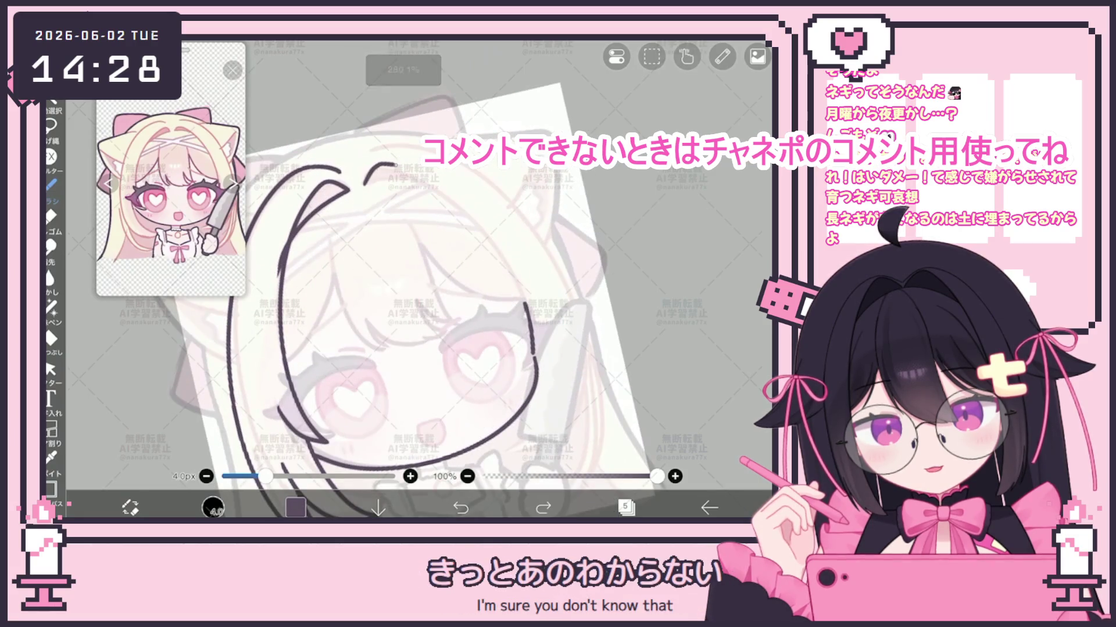
key(ctrl+z)
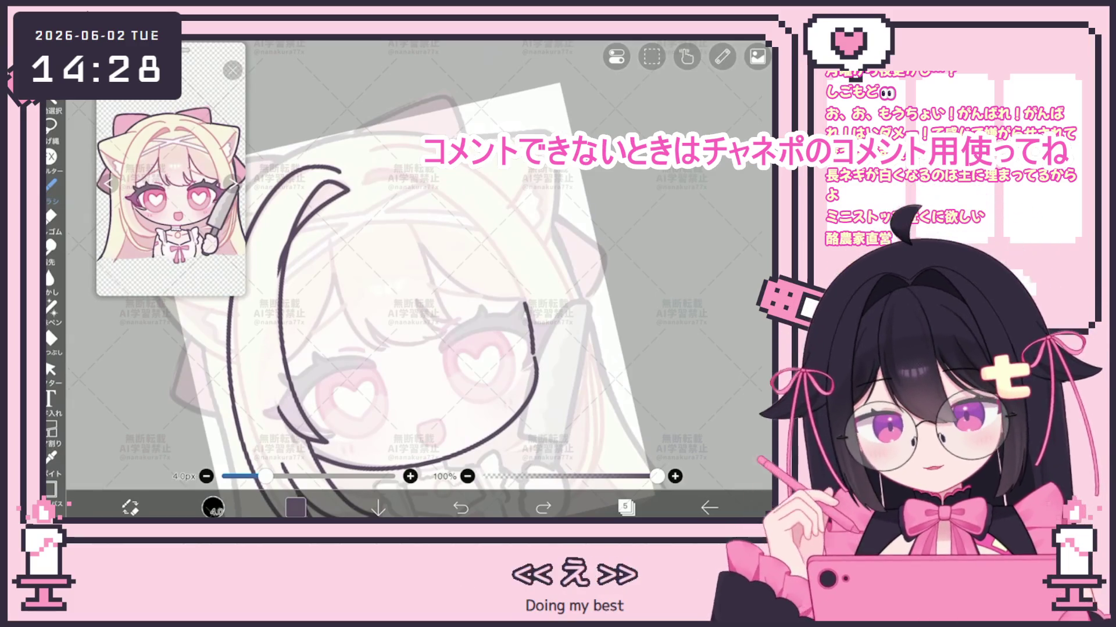
drag(365, 185, 510, 354)
key(ctrl+z)
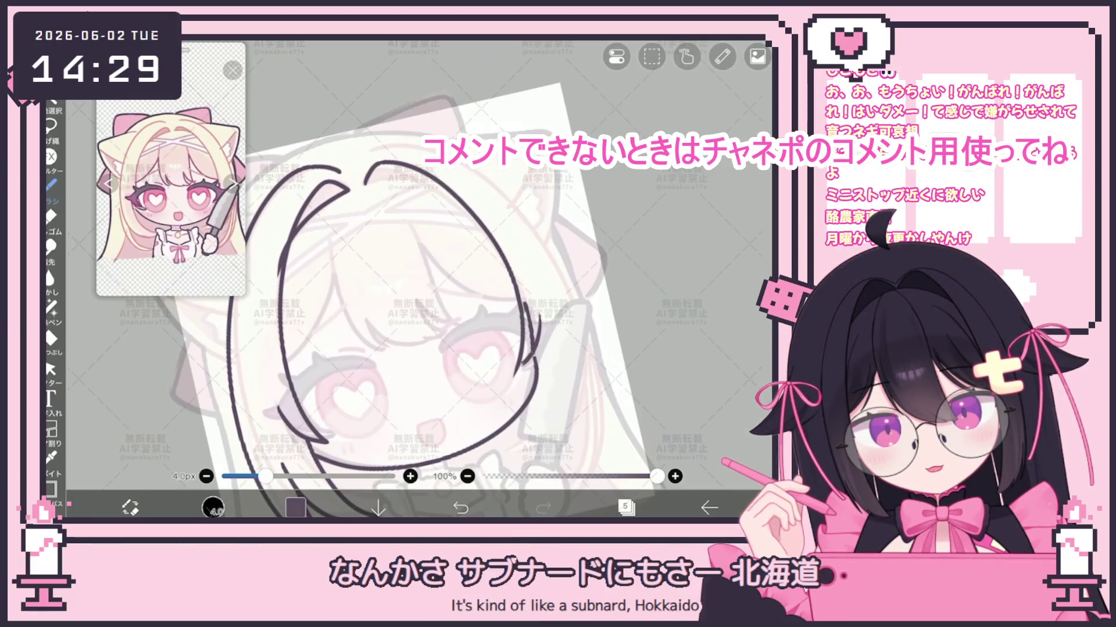
Use the Vector tool in selection mode to pick the face's right outline and hair strokes.
click(51, 370)
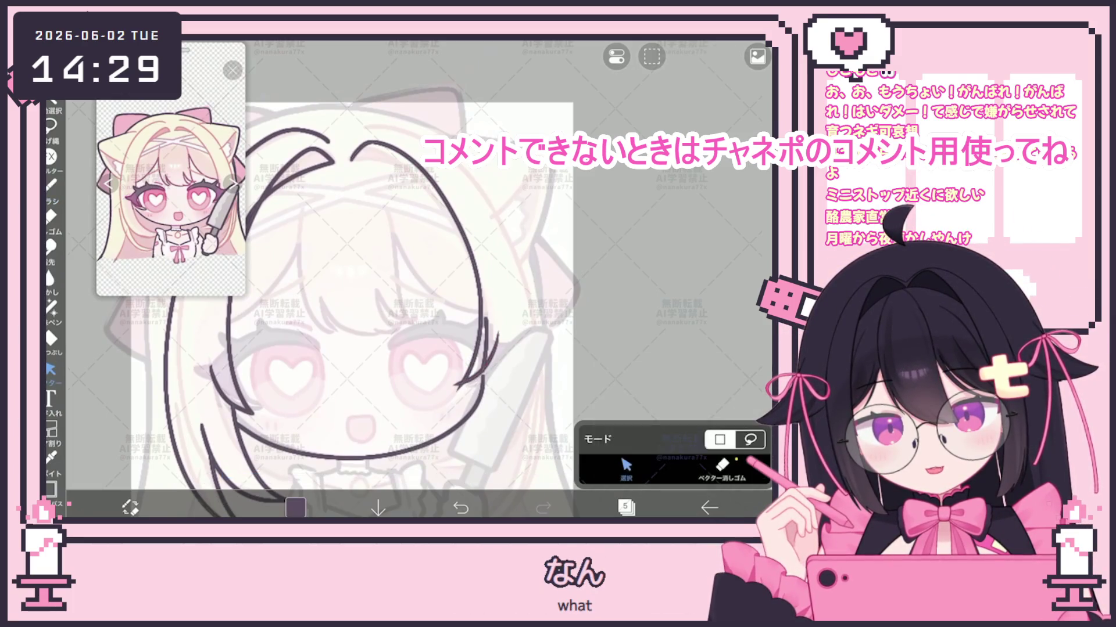
click(480, 273)
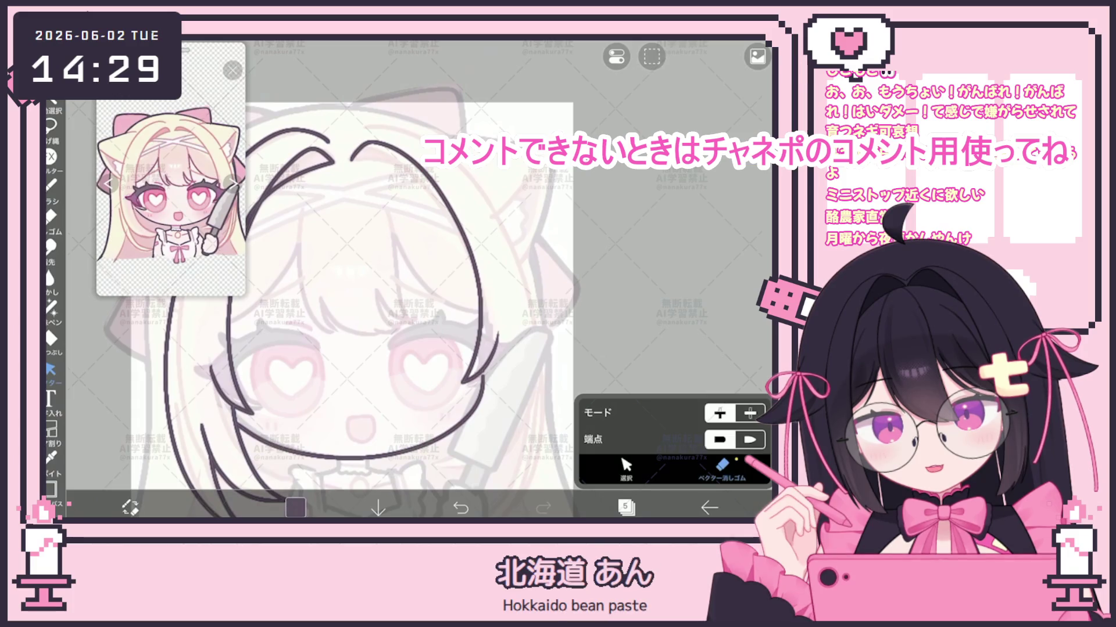
scroll(378, 279, up, 3)
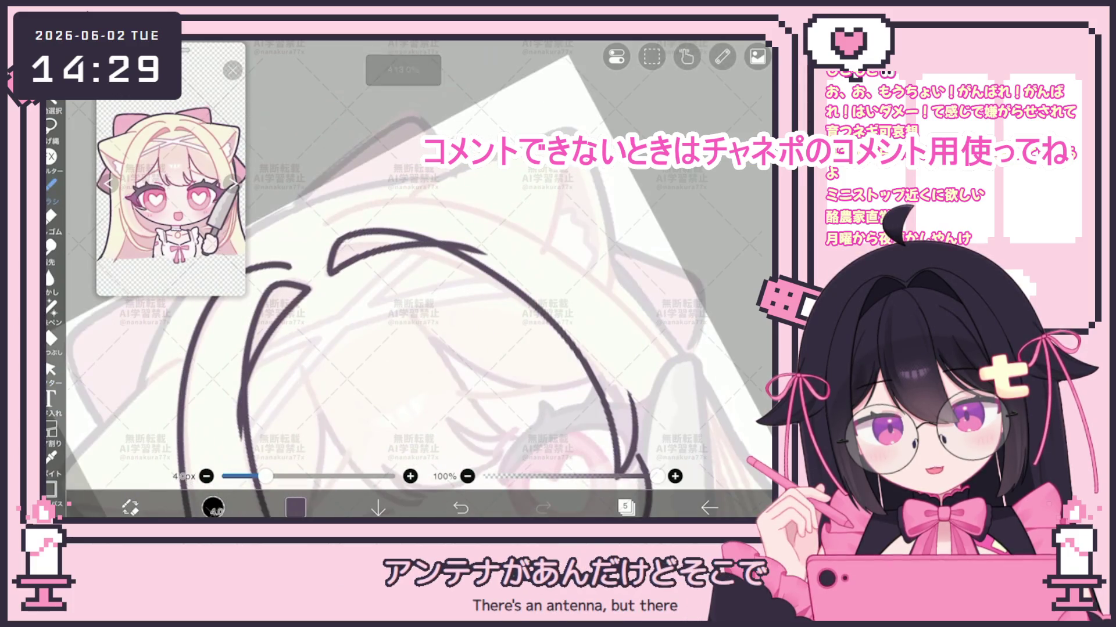
click(51, 370)
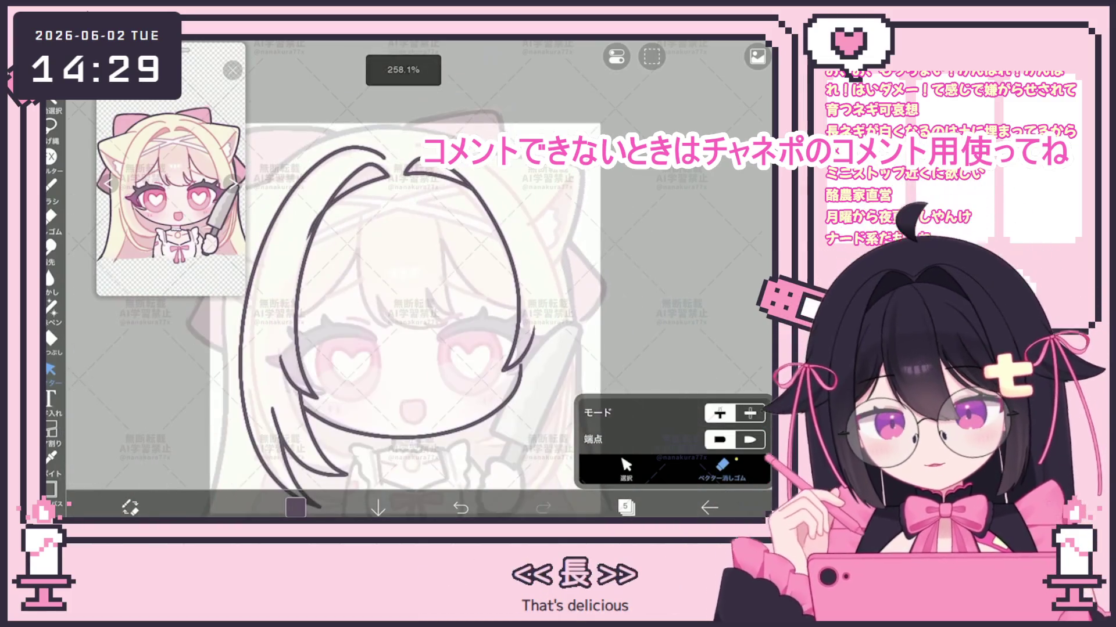
click(625, 468)
mouse_move(433, 166)
mouse_down()
mouse_move(514, 326)
mouse_move(433, 166)
mouse_up()
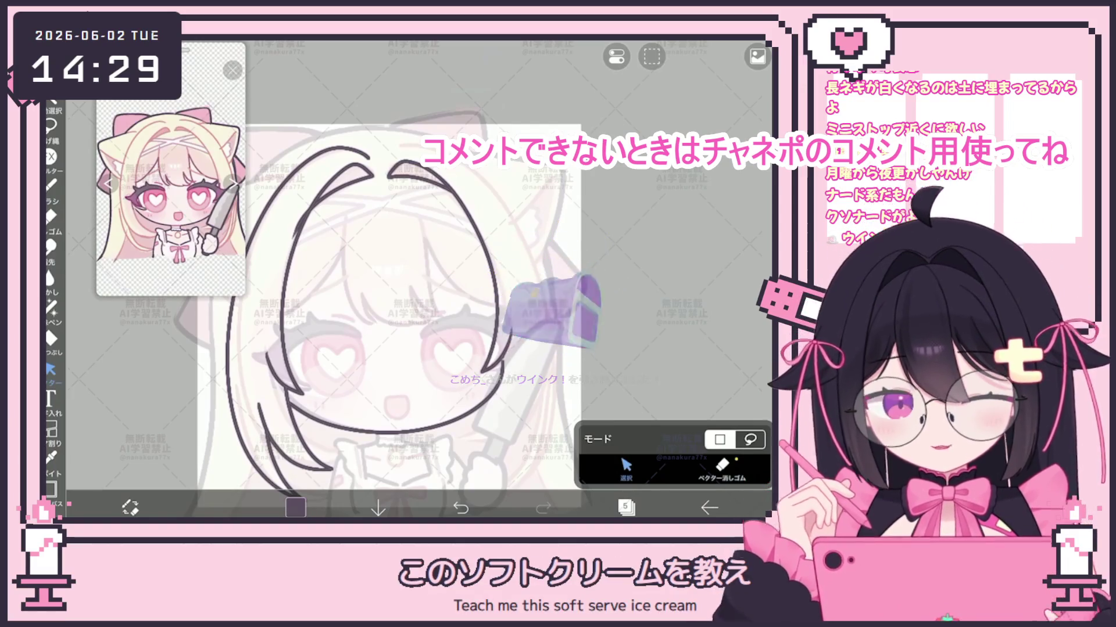
scroll(384, 279, up, 5)
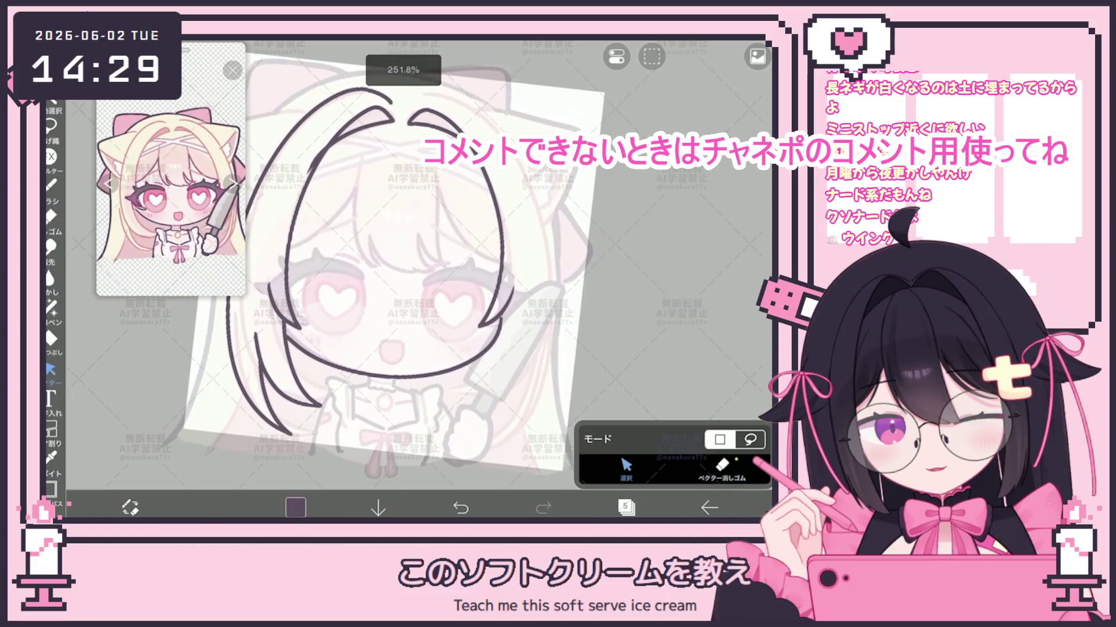
With the brush, add short hair strokes and extend the right-side hair line downward.
click(51, 185)
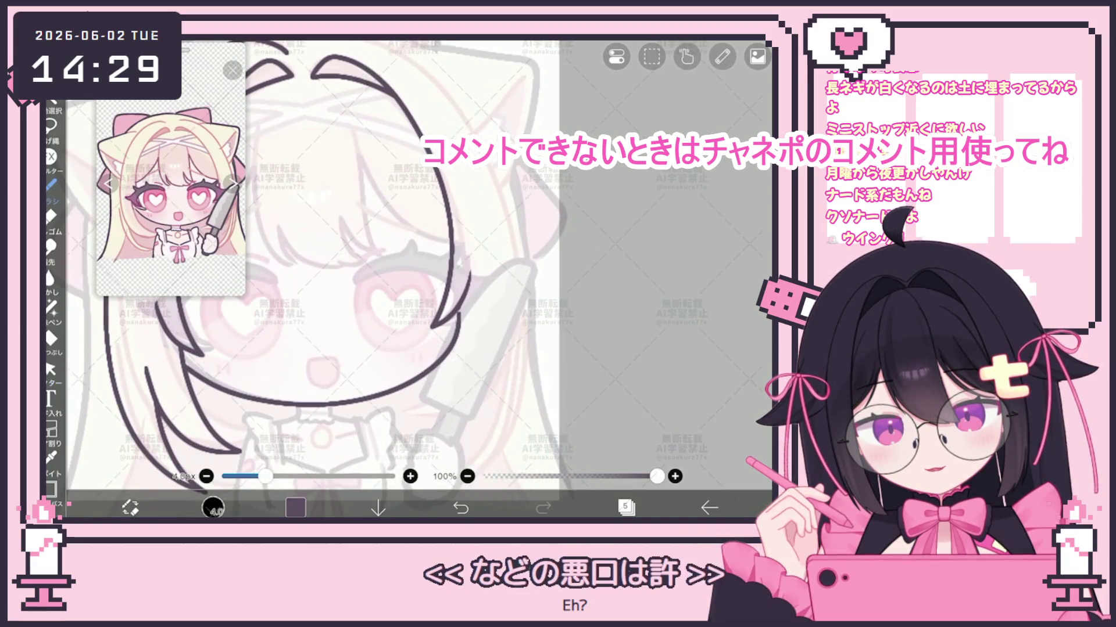
scroll(313, 279, down, 1)
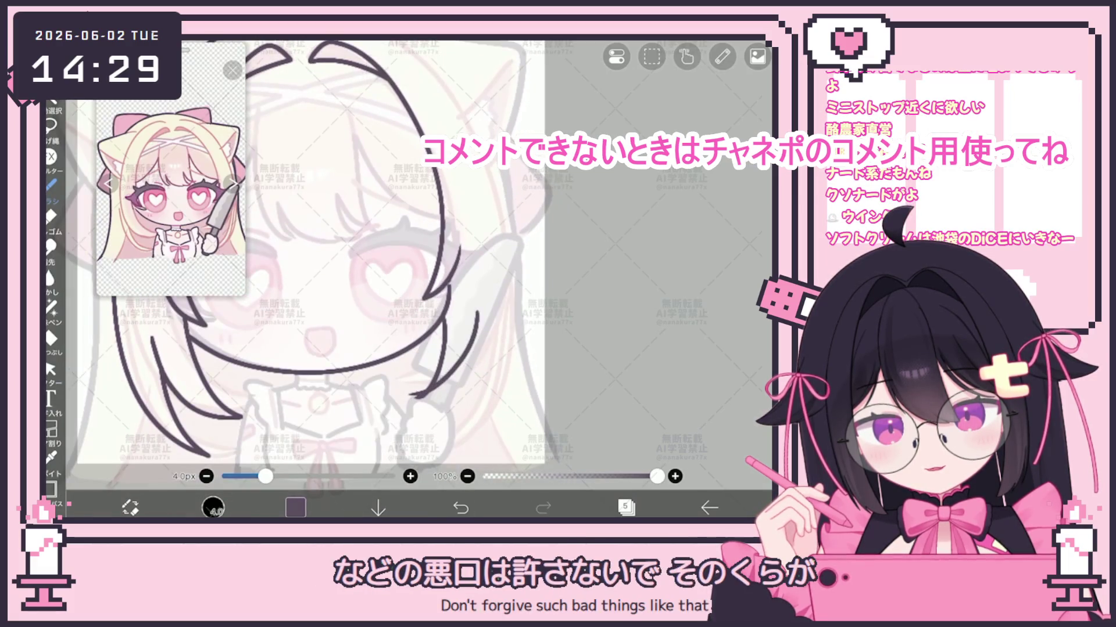
drag(480, 317, 472, 349)
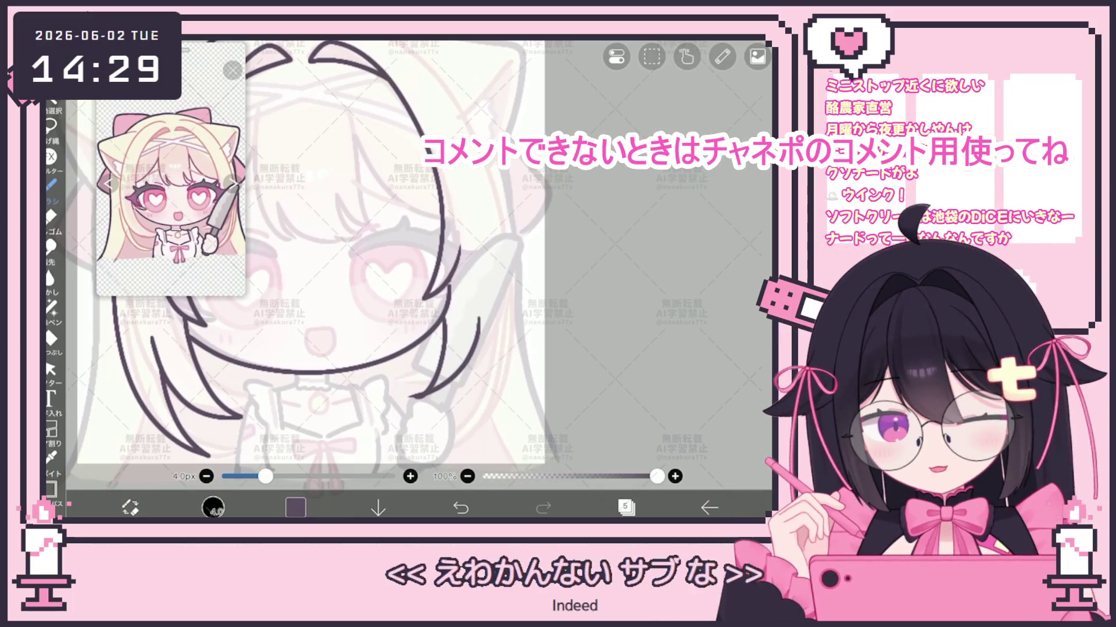
click(51, 369)
click(51, 186)
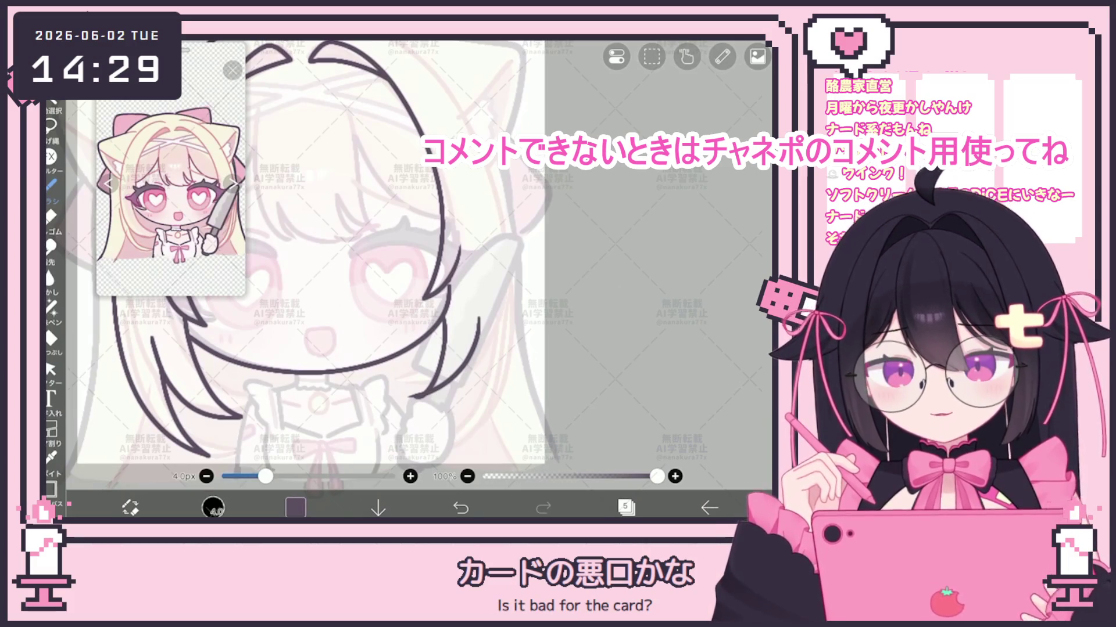
scroll(372, 268, down, 3)
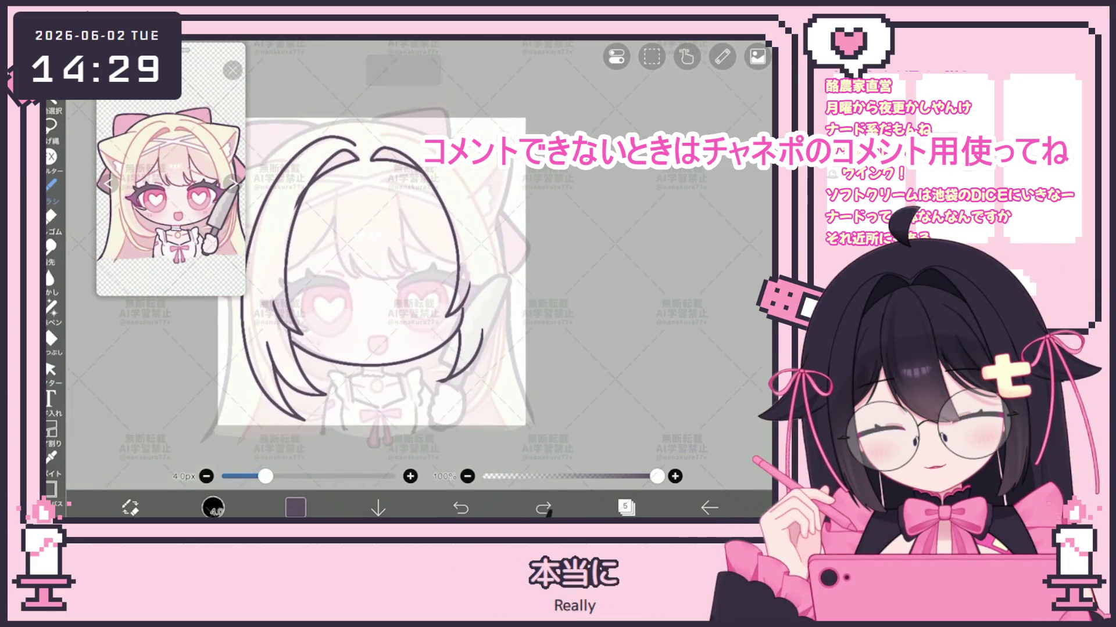
drag(469, 383, 435, 419)
drag(475, 333, 466, 417)
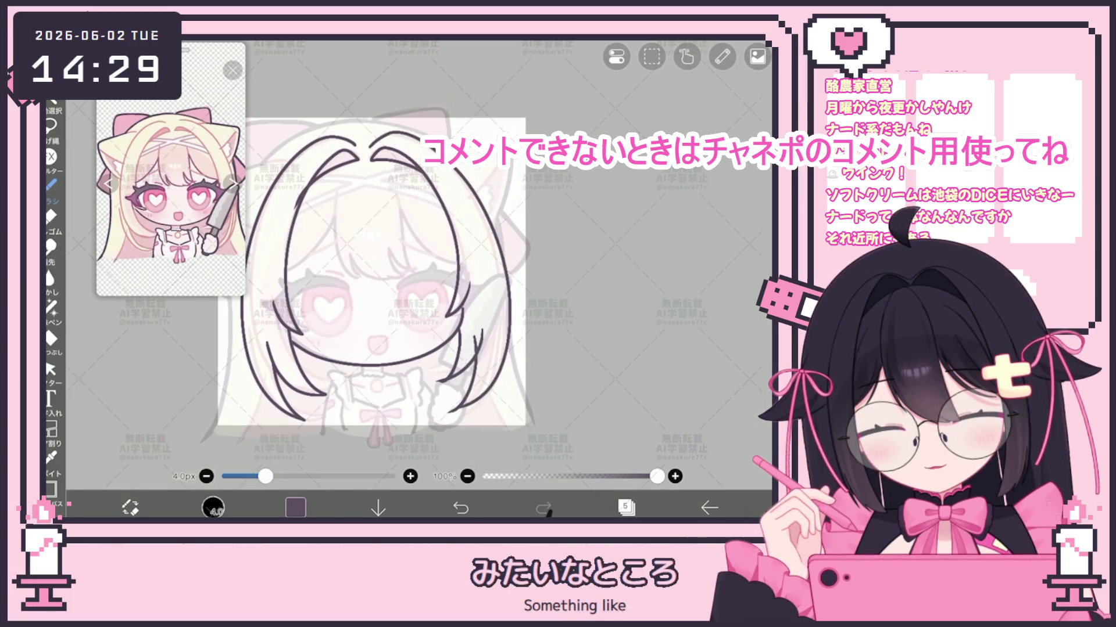
Undo the last few right-side hair strokes, including a short trial stroke.
key(ctrl+z)
drag(374, 145, 385, 134)
key(ctrl+z)
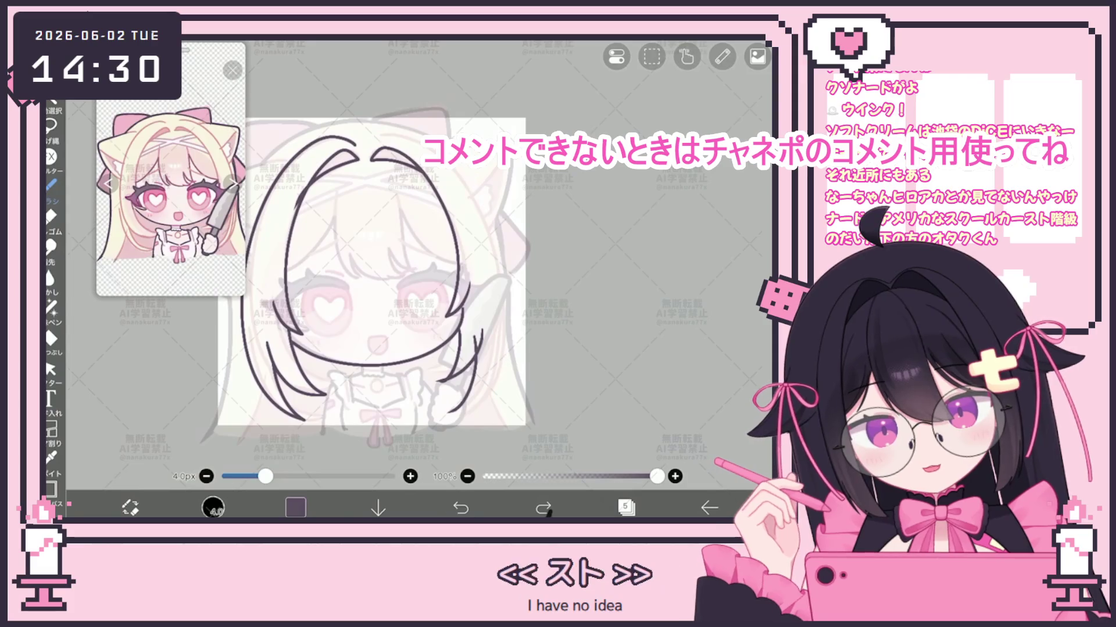
key(ctrl+z)
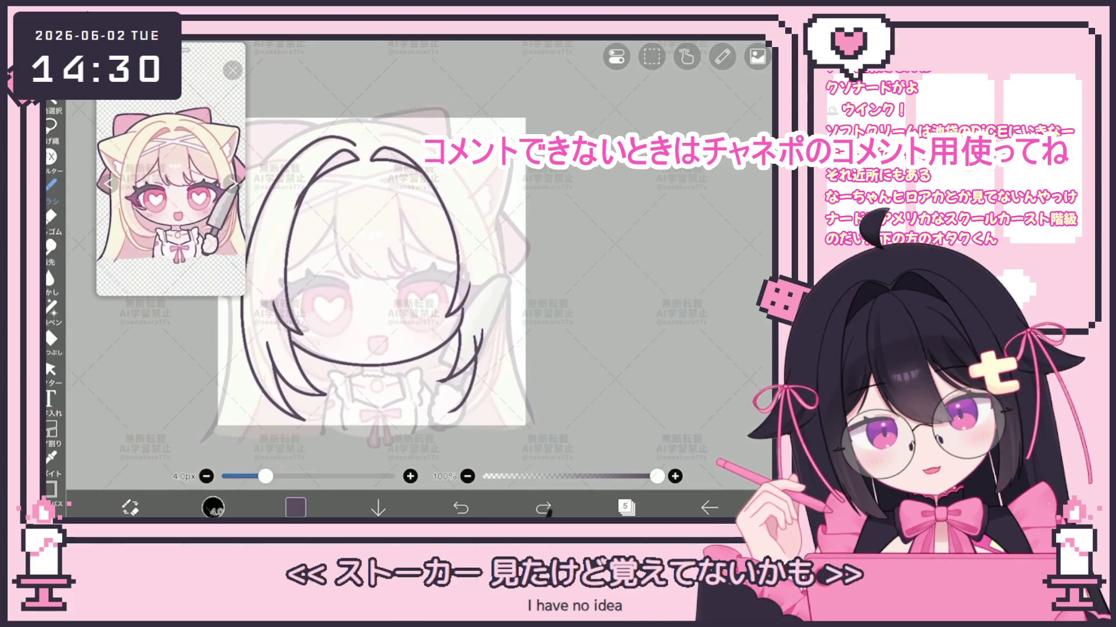
click(50, 369)
scroll(307, 334, up, 5)
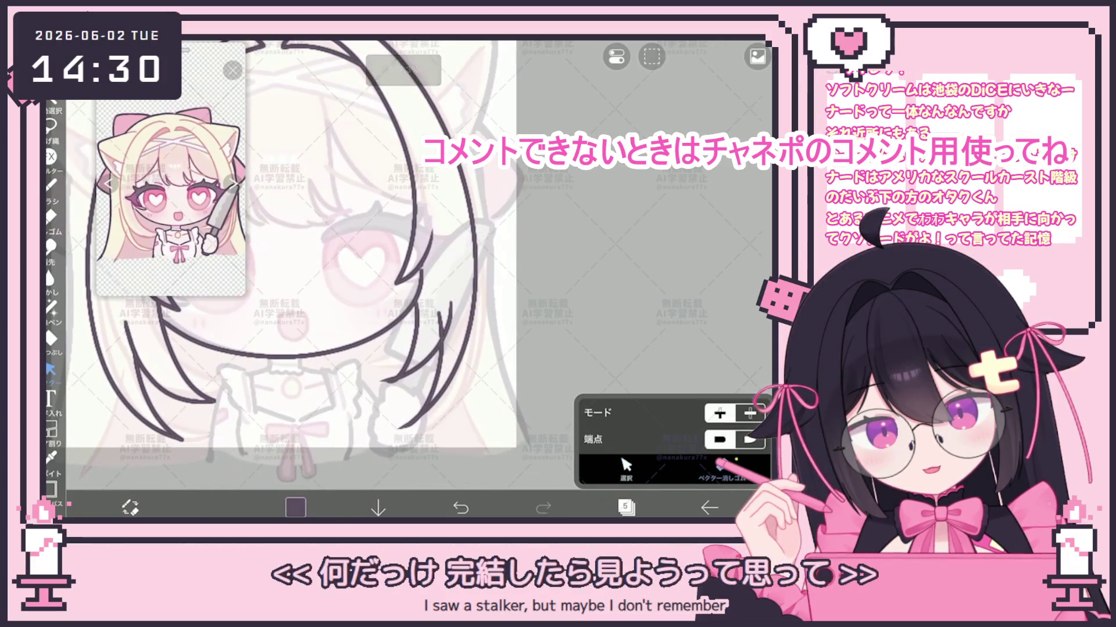
Select the right outer hair line and stretch its bottom end further down.
click(625, 464)
click(472, 262)
drag(381, 430, 380, 440)
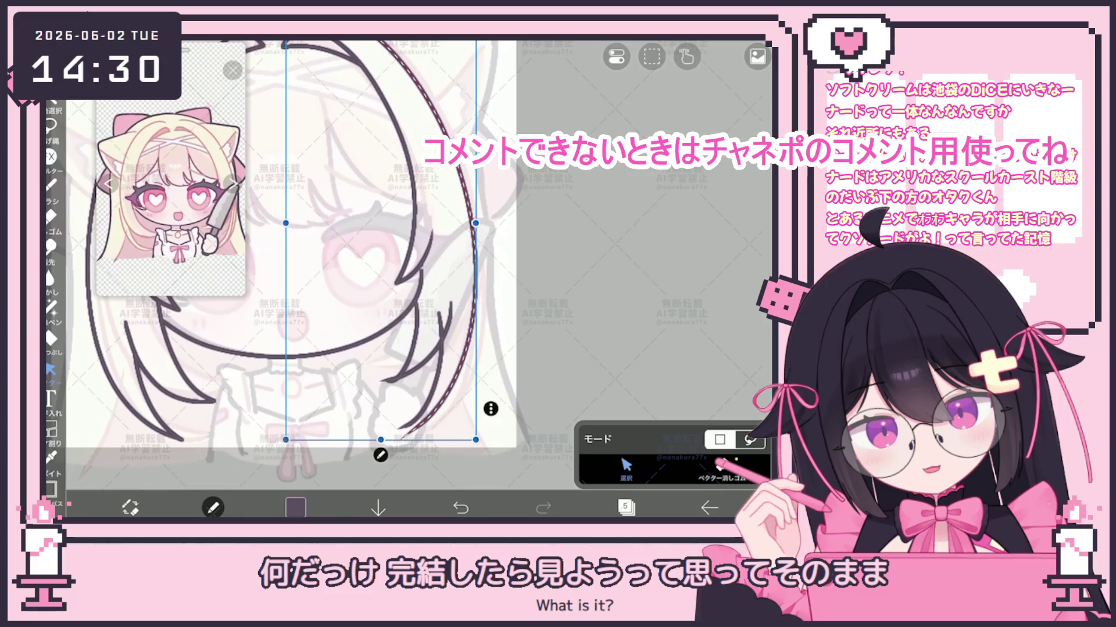
scroll(360, 273, down, 3)
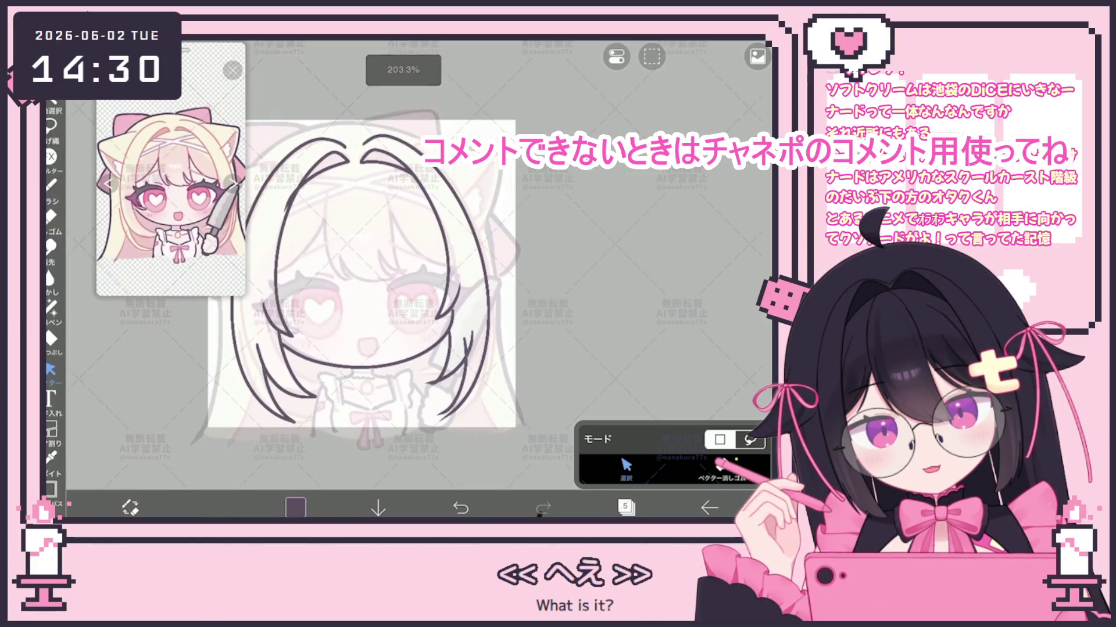
scroll(360, 244, up, 3)
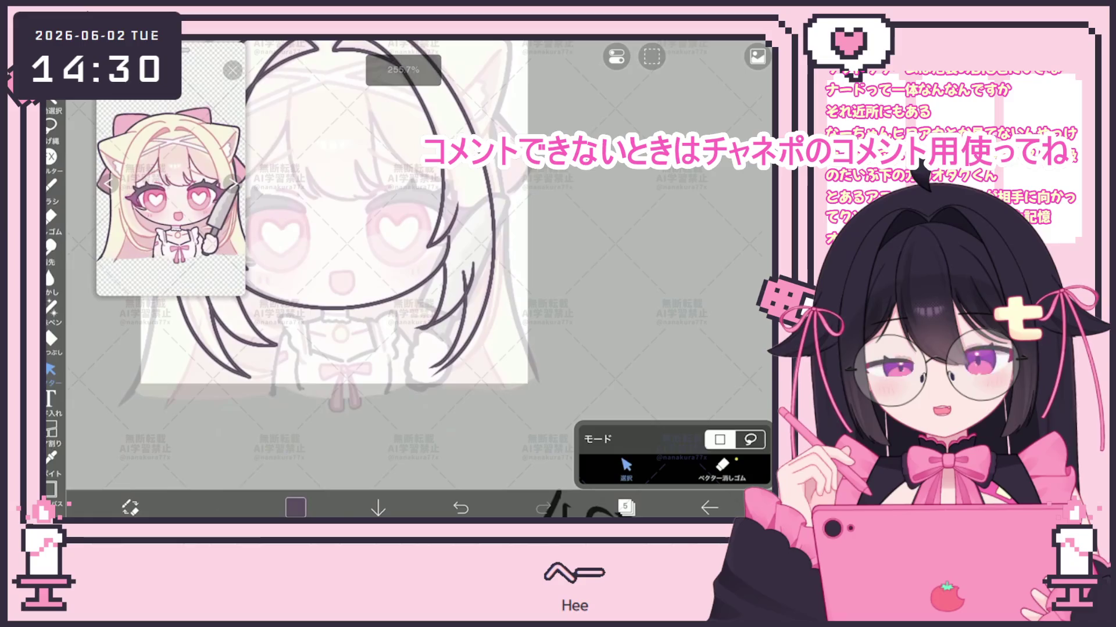
scroll(360, 244, down, 1)
Nudge one right-side hair strand and tilt it about 2°, and tilt another about -1°.
click(433, 337)
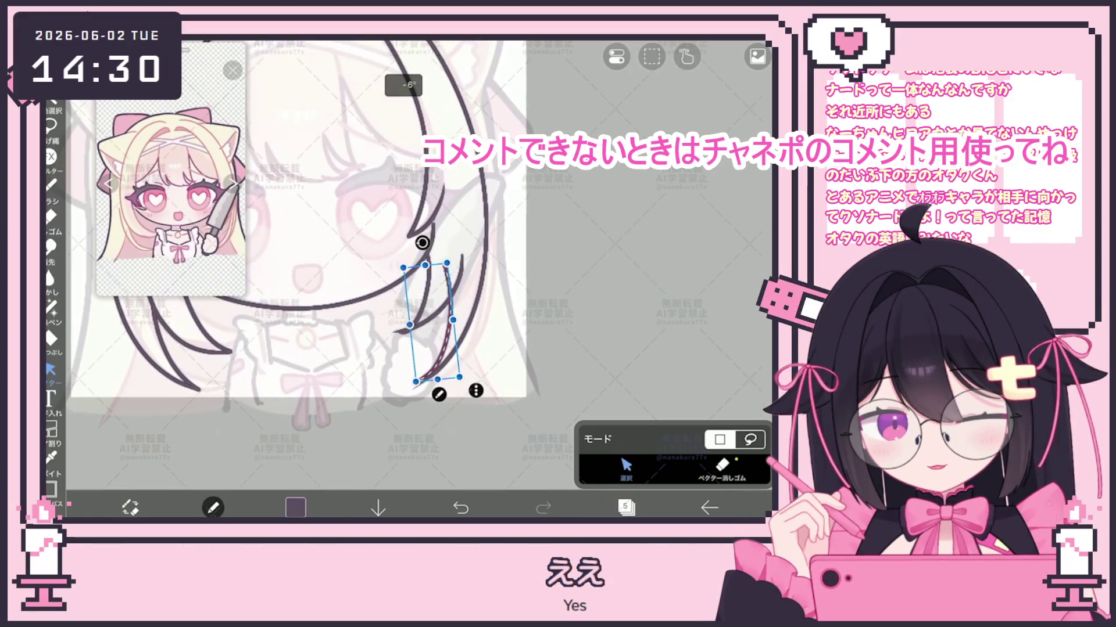
drag(423, 337, 421, 340)
drag(410, 259, 422, 260)
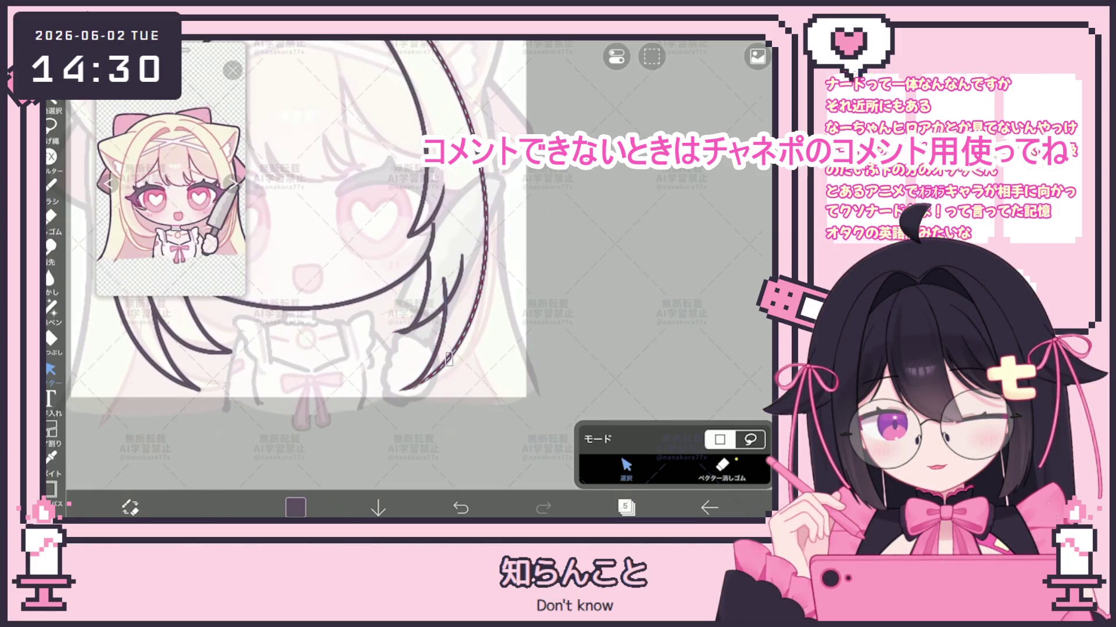
click(423, 334)
drag(425, 255, 420, 255)
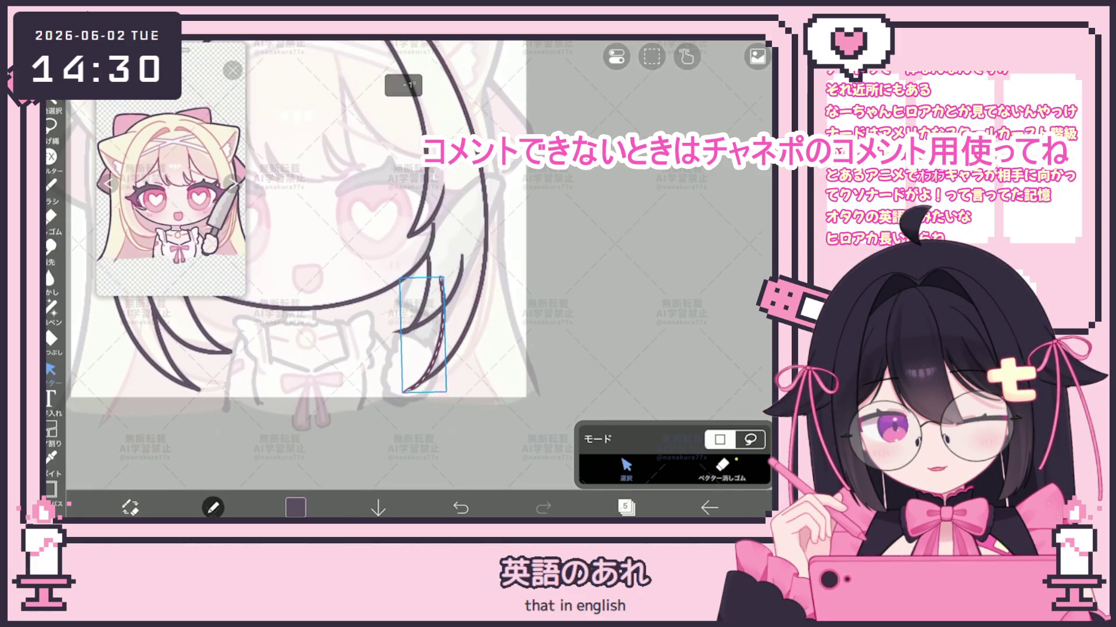
click(722, 466)
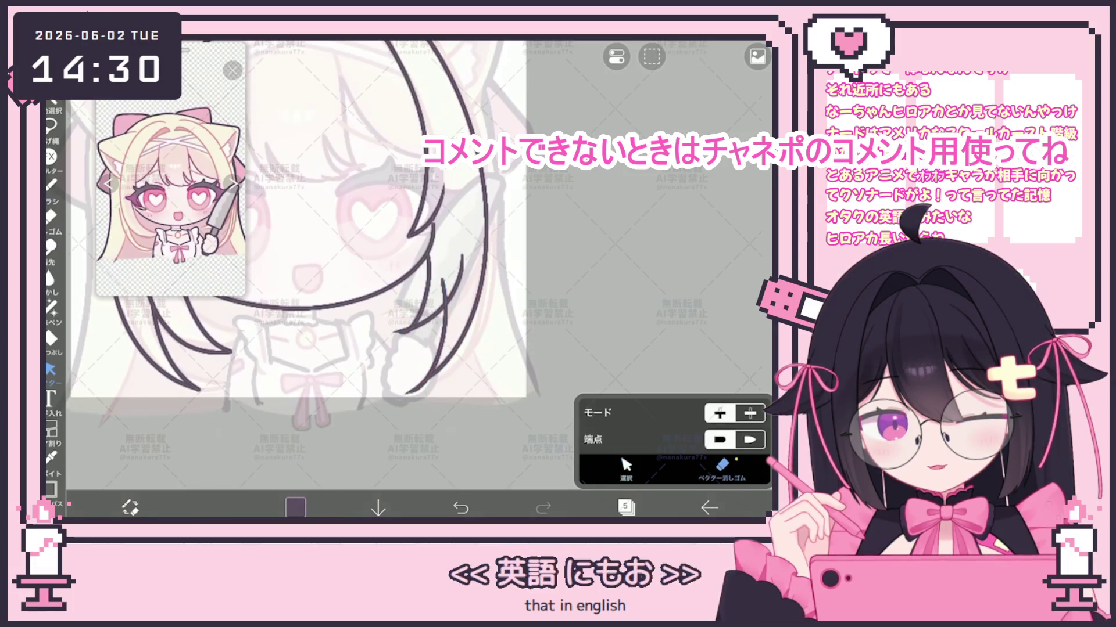
scroll(406, 278, down, 5)
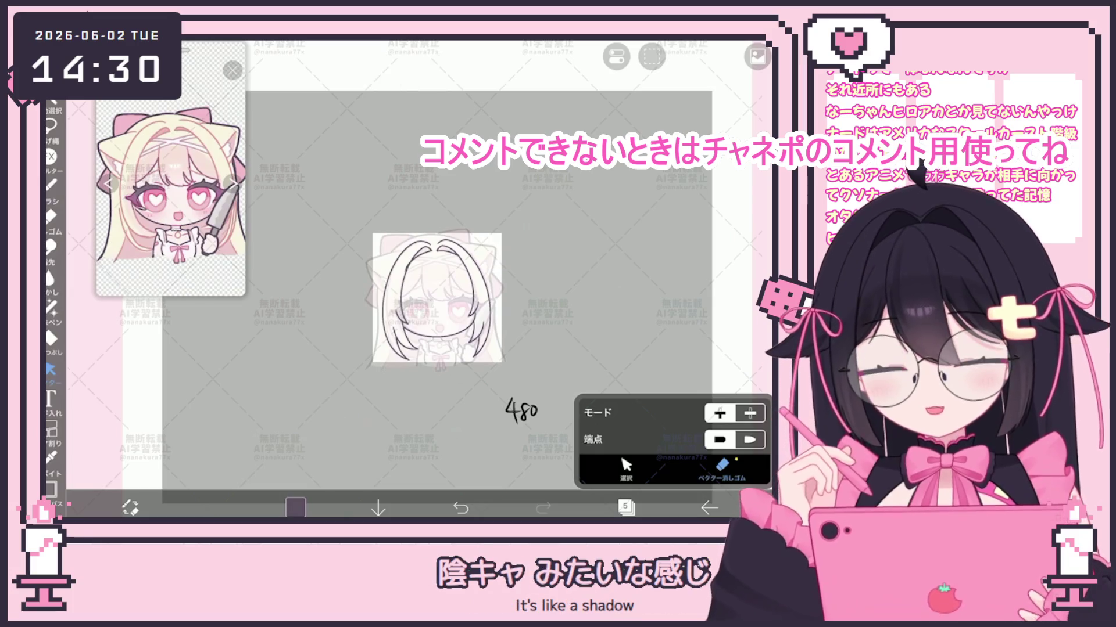
scroll(437, 297, up, 5)
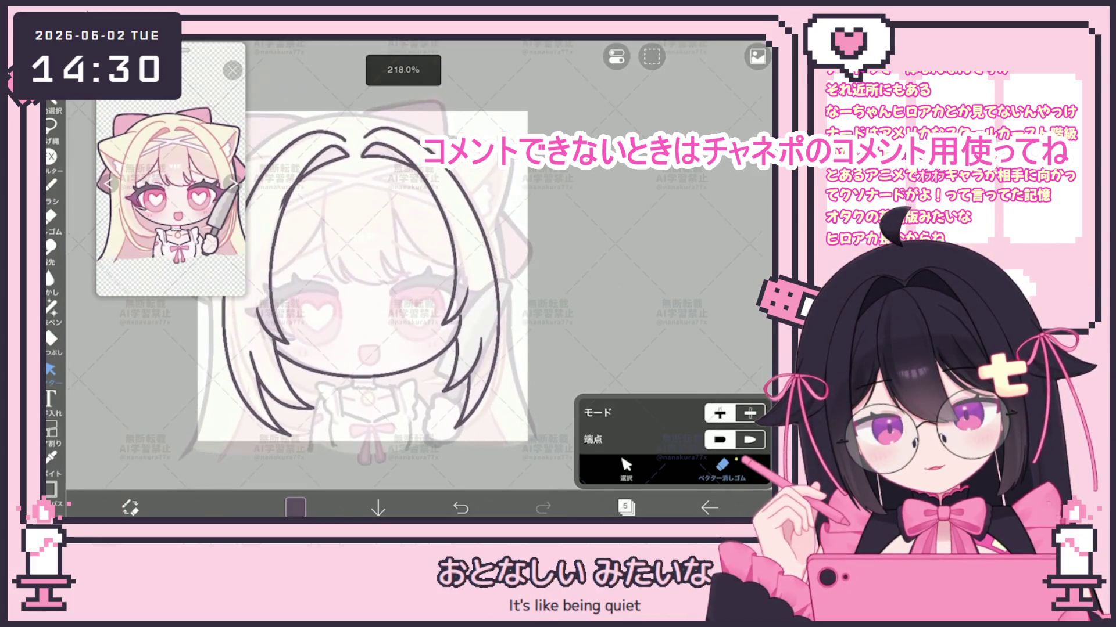
Draw a curved strand line below the bangs, undoing its rightward extension.
click(51, 184)
scroll(383, 279, up, 3)
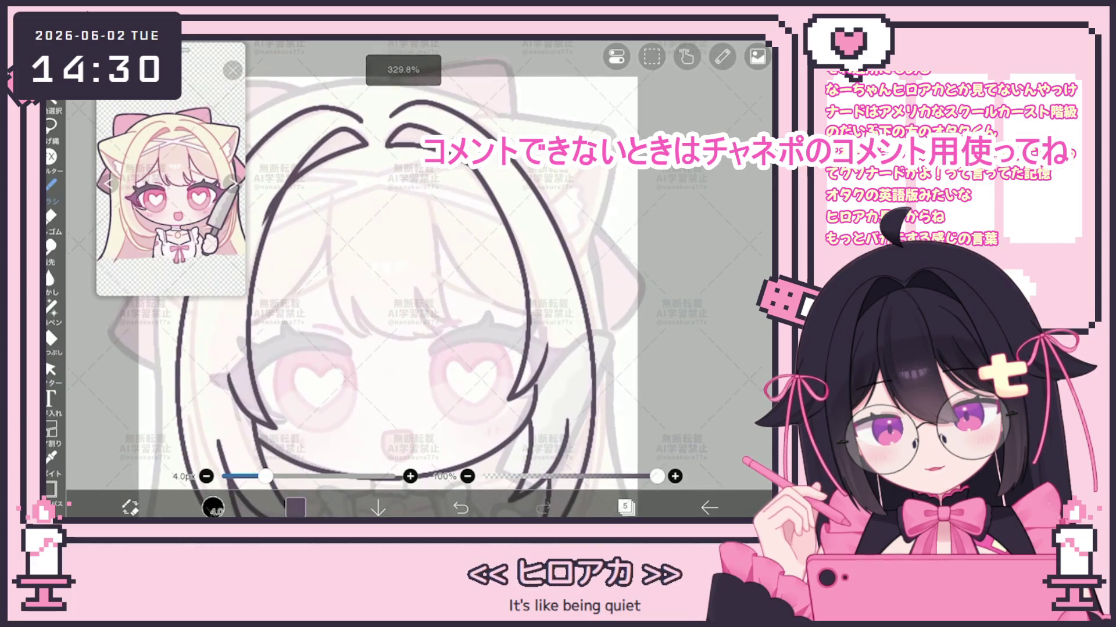
scroll(406, 291, up, 1)
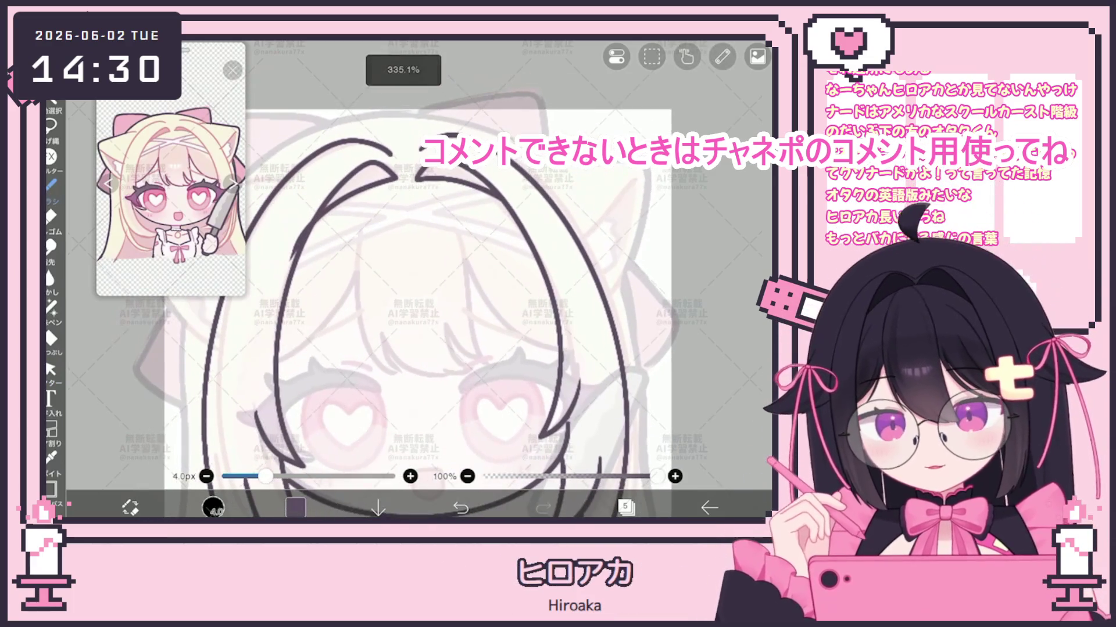
drag(361, 242, 372, 346)
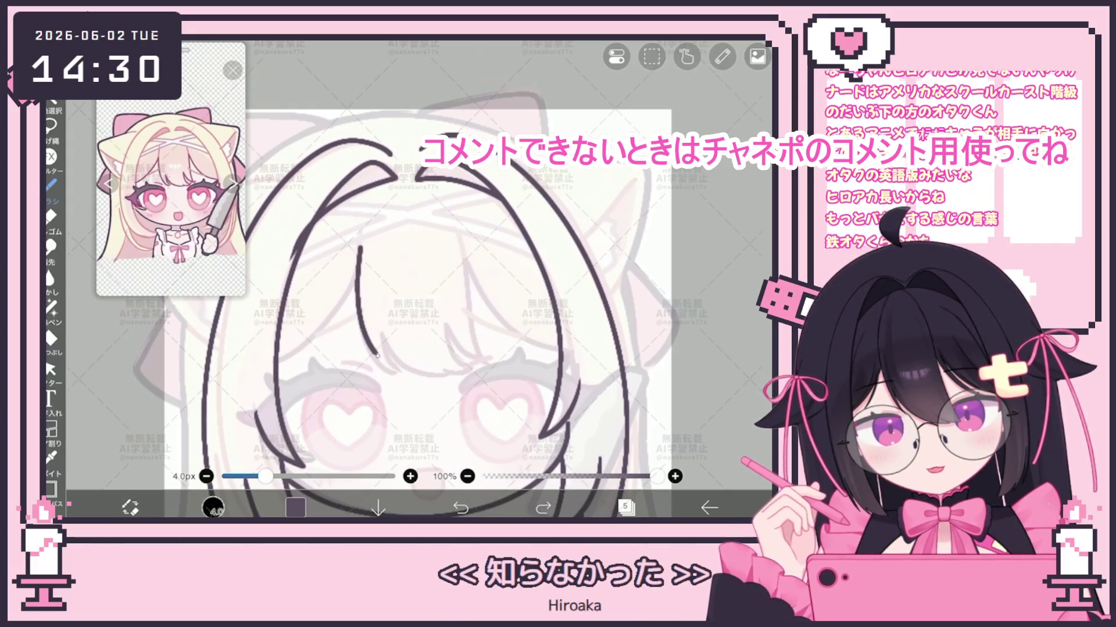
scroll(406, 278, up, 1)
scroll(407, 279, up, 1)
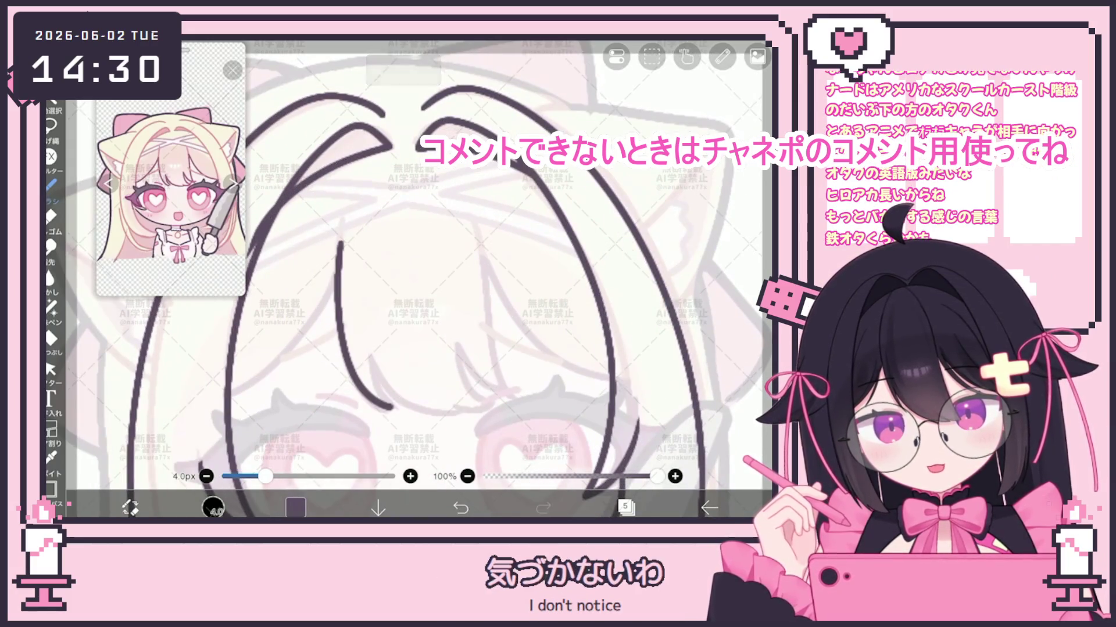
drag(385, 401, 462, 414)
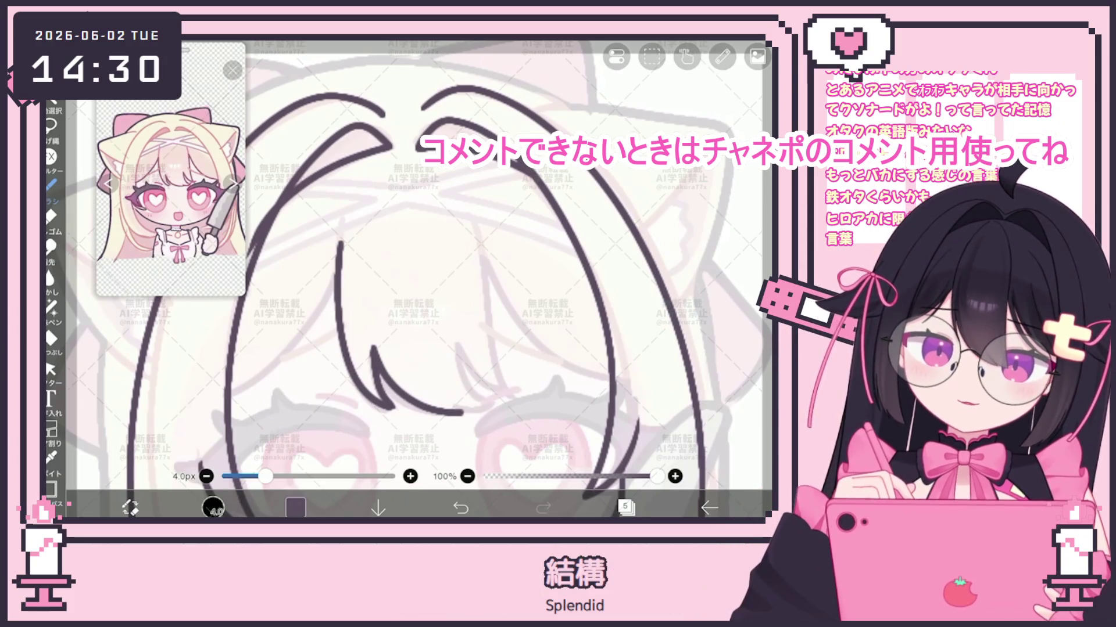
key(ctrl+z)
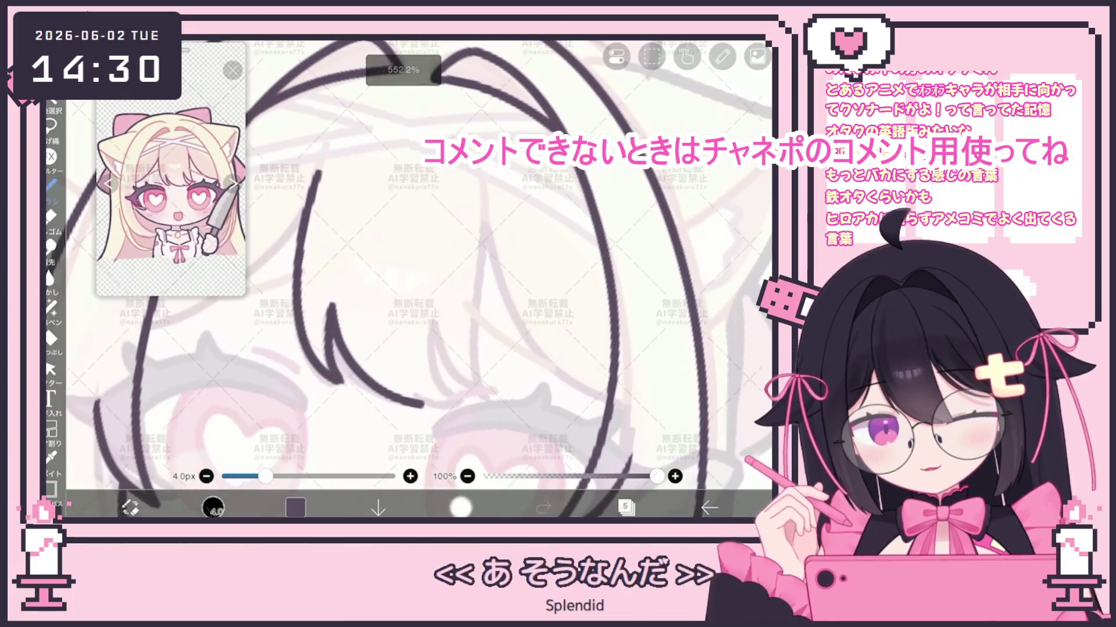
Ink several long strand lines down through the bangs, undoing the last misplaced one.
mouse_move(333, 323)
mouse_down()
mouse_move(401, 395)
mouse_move(460, 395)
mouse_up()
drag(433, 320, 456, 395)
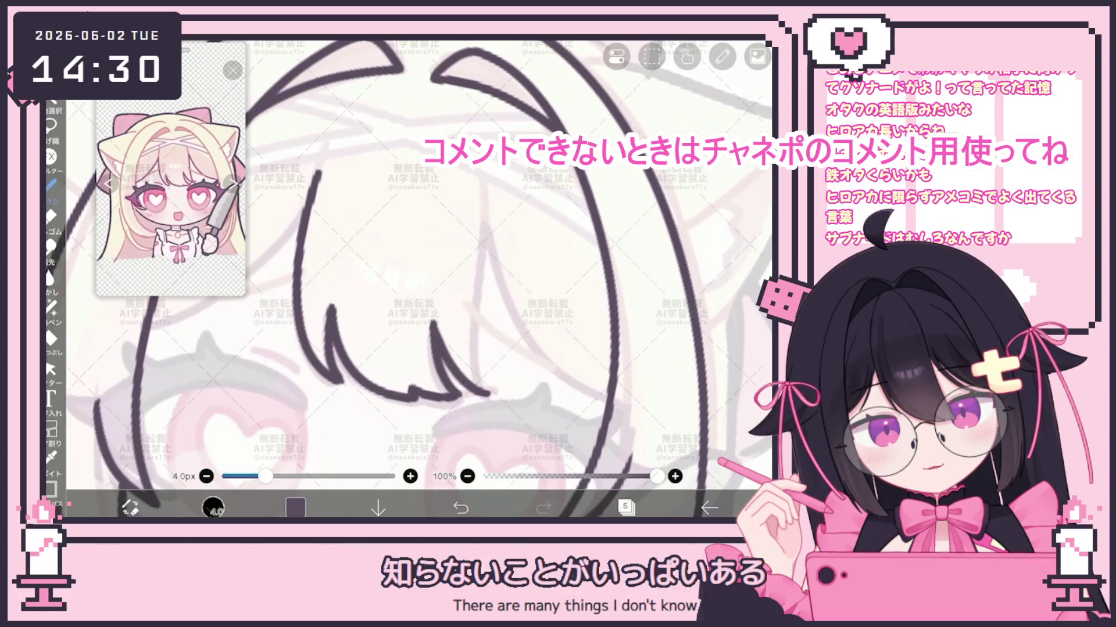
drag(483, 280, 488, 400)
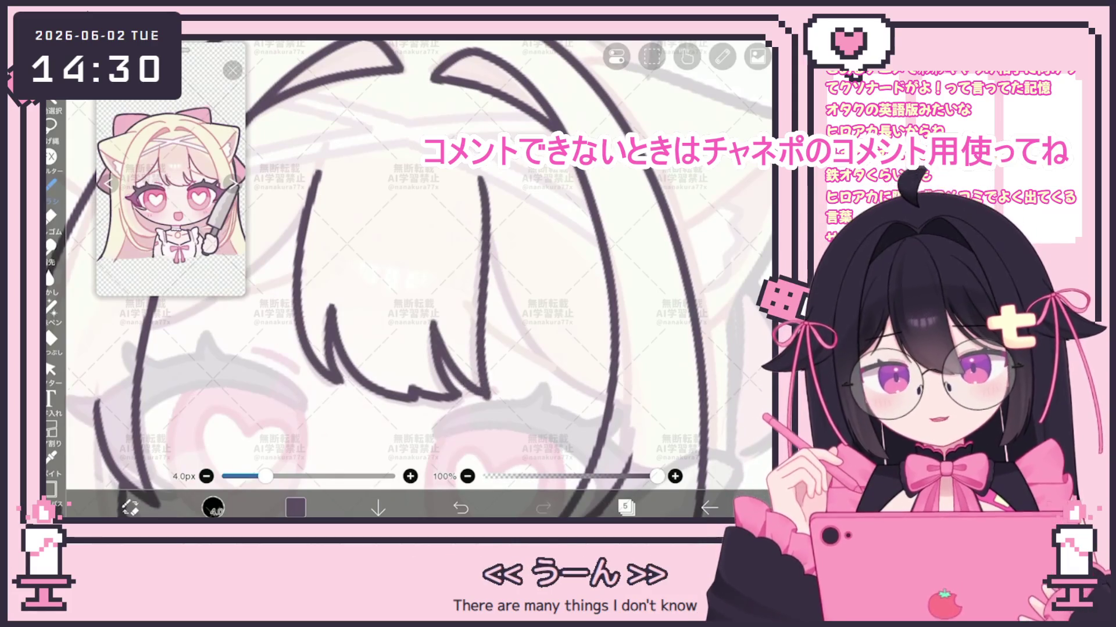
drag(476, 187, 486, 395)
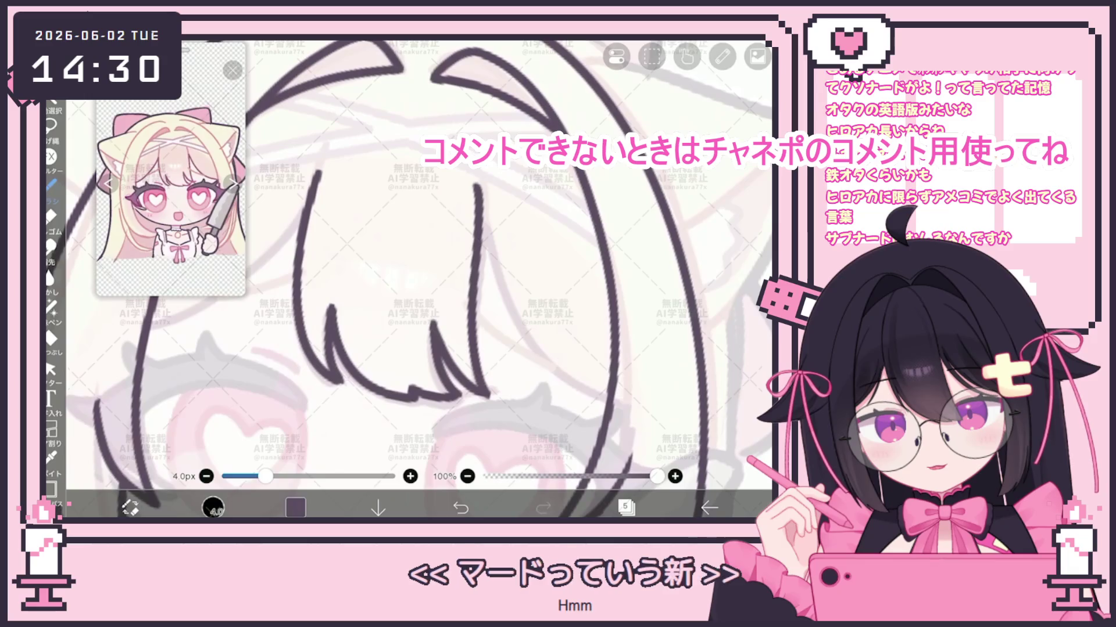
scroll(418, 279, down, 2)
mouse_move(463, 191)
mouse_down()
mouse_move(450, 237)
mouse_move(498, 390)
mouse_up()
key(ctrl+z)
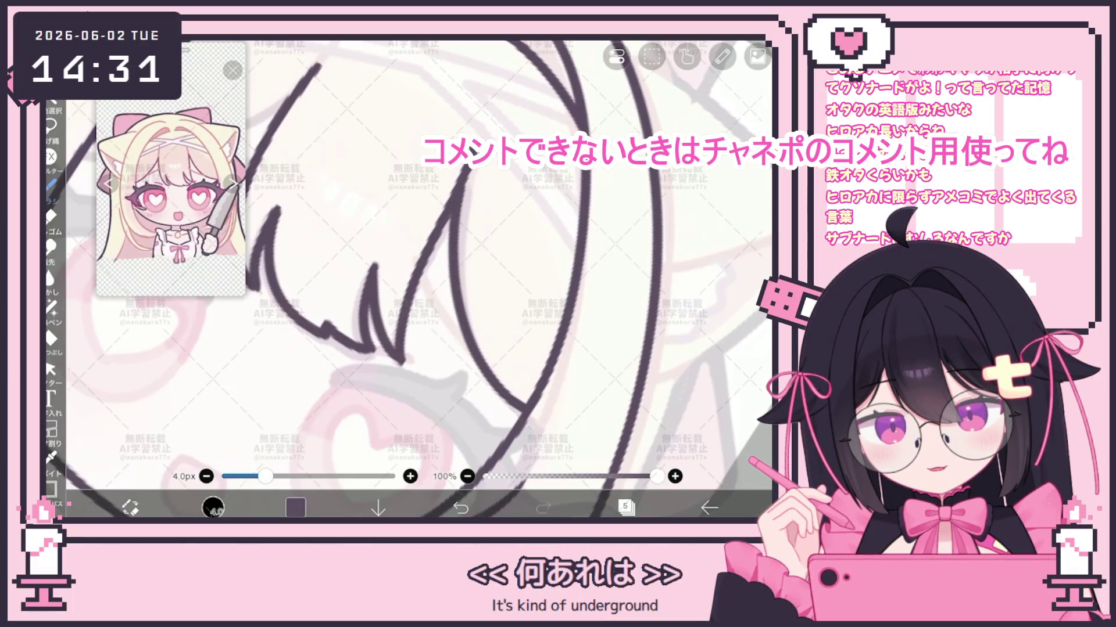
scroll(418, 279, down, 5)
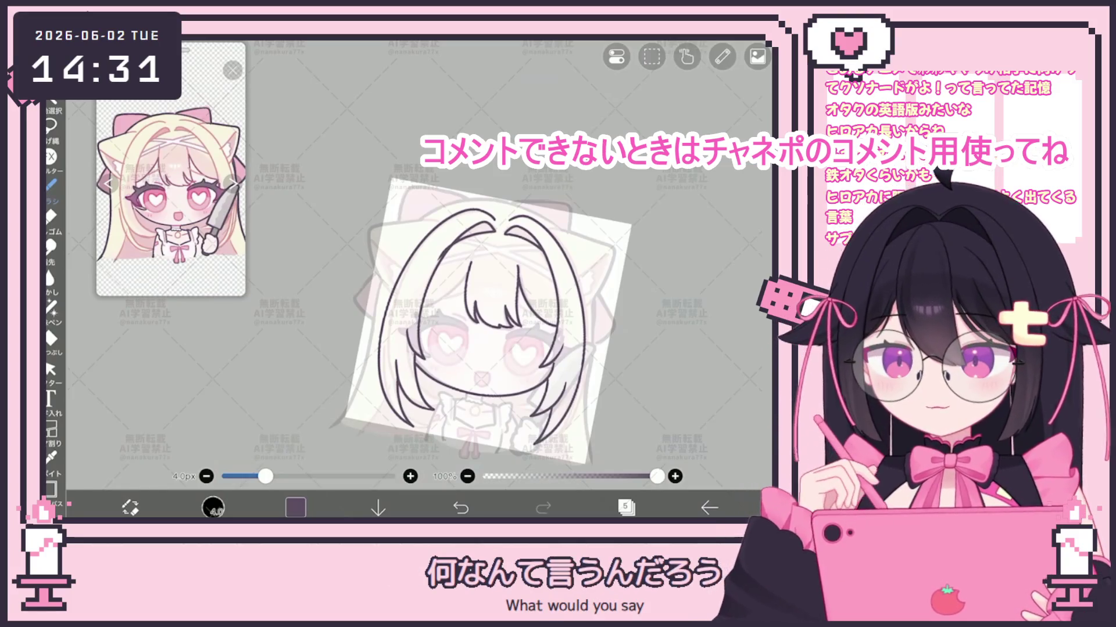
scroll(488, 279, up, 5)
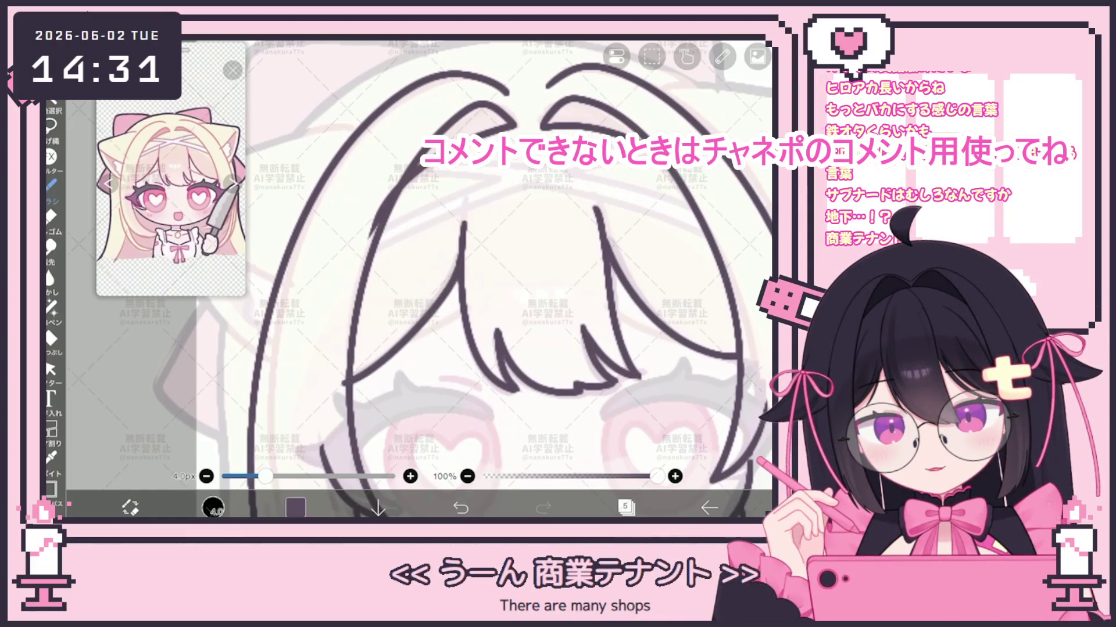
click(50, 370)
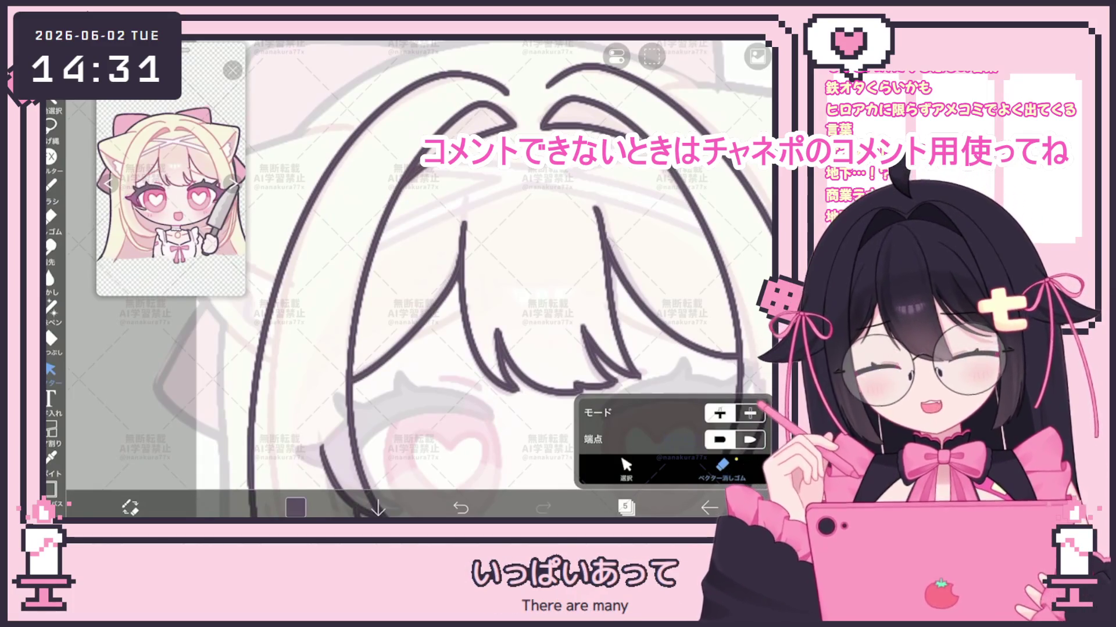
scroll(465, 278, down, 5)
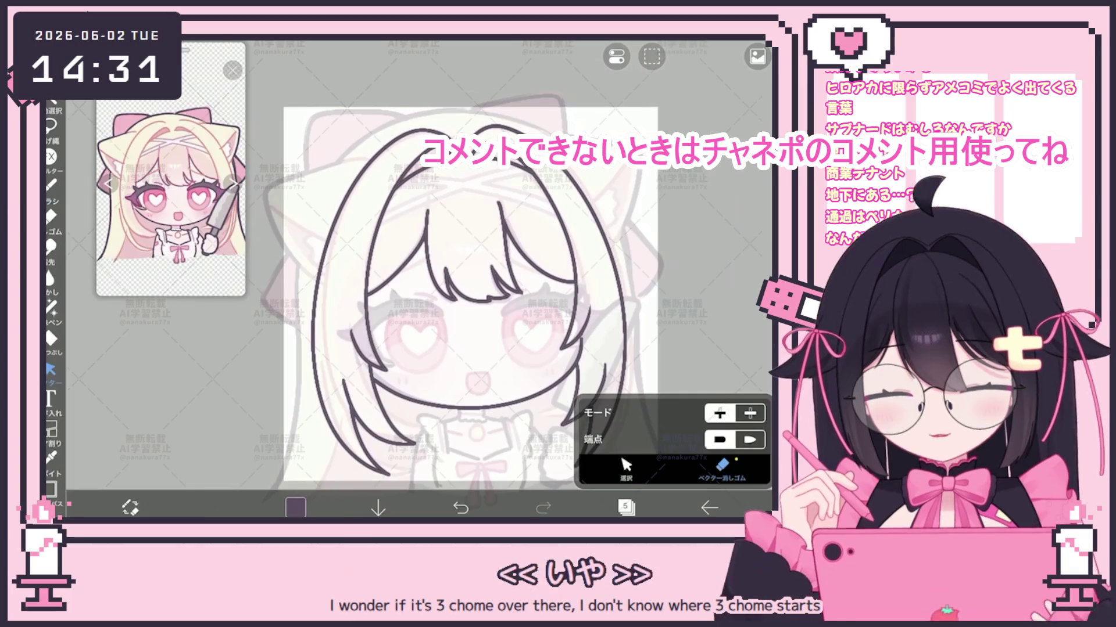
Restore the headband stroke, then copy, paste and rotate the copy about 38° to cross it.
click(51, 184)
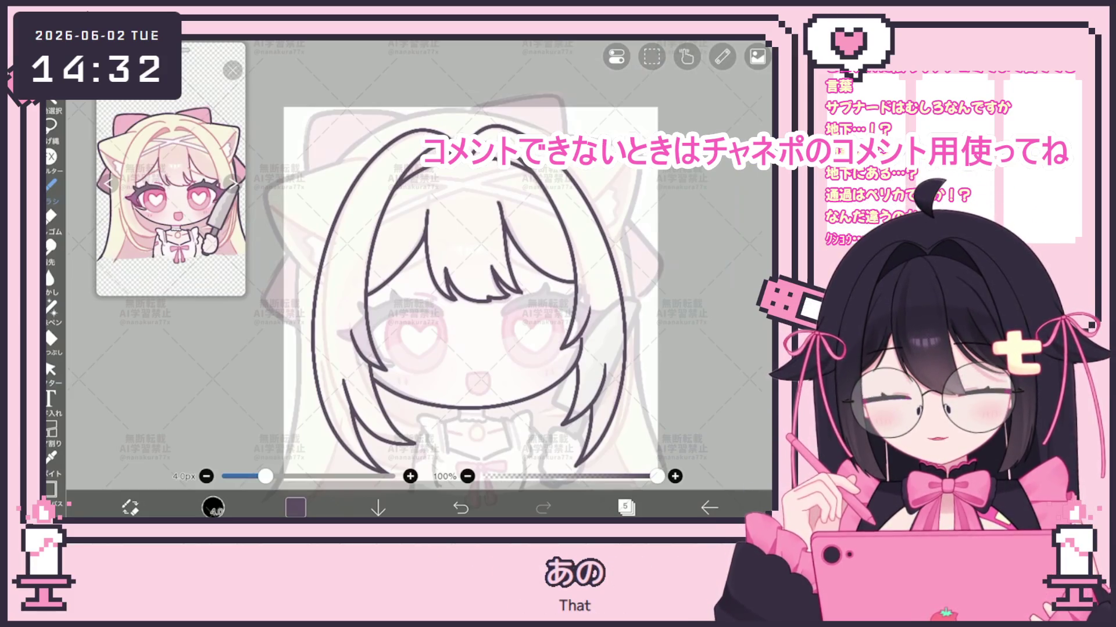
scroll(418, 279, up, 5)
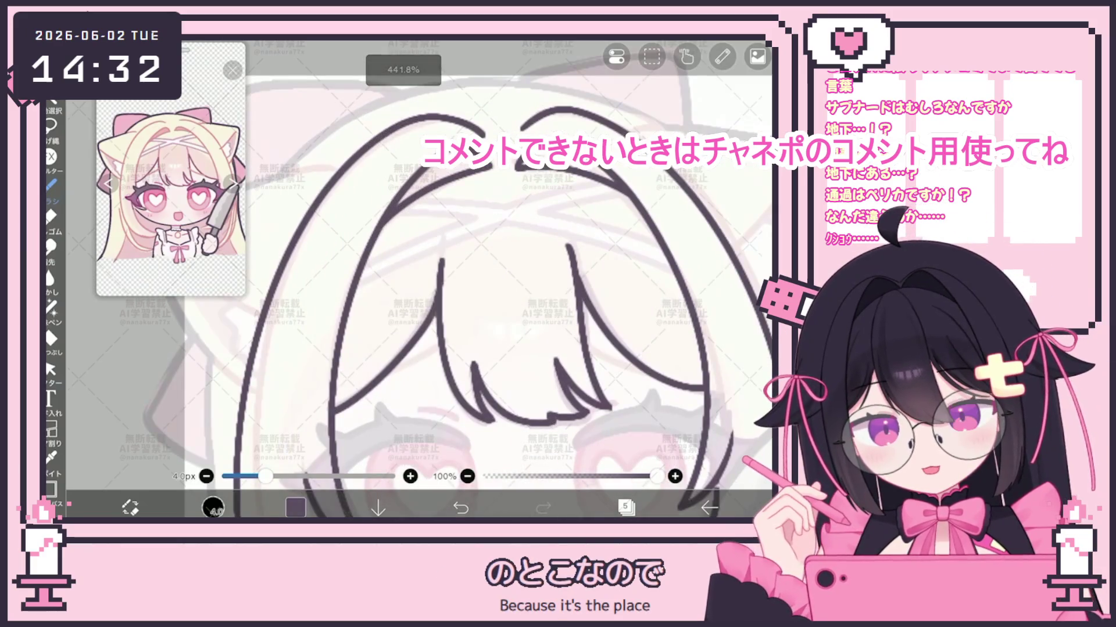
key(ctrl+z)
key(ctrl+y)
click(51, 370)
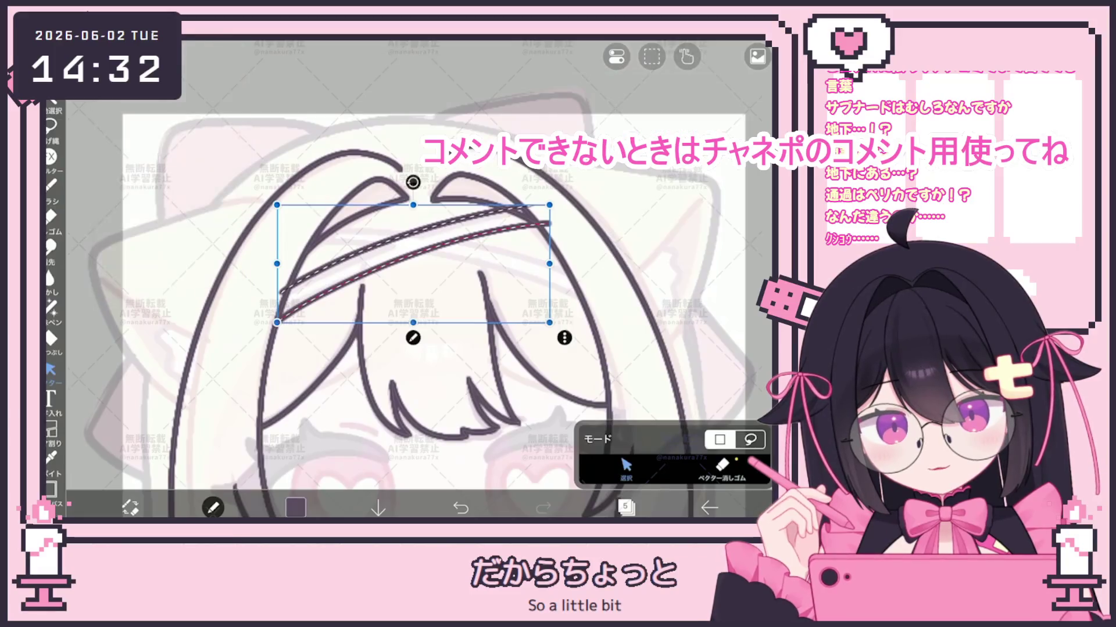
key(ctrl+c)
key(ctrl+v)
mouse_move(472, 240)
mouse_down()
mouse_move(523, 259)
mouse_move(490, 186)
mouse_move(476, 179)
mouse_move(485, 195)
mouse_up()
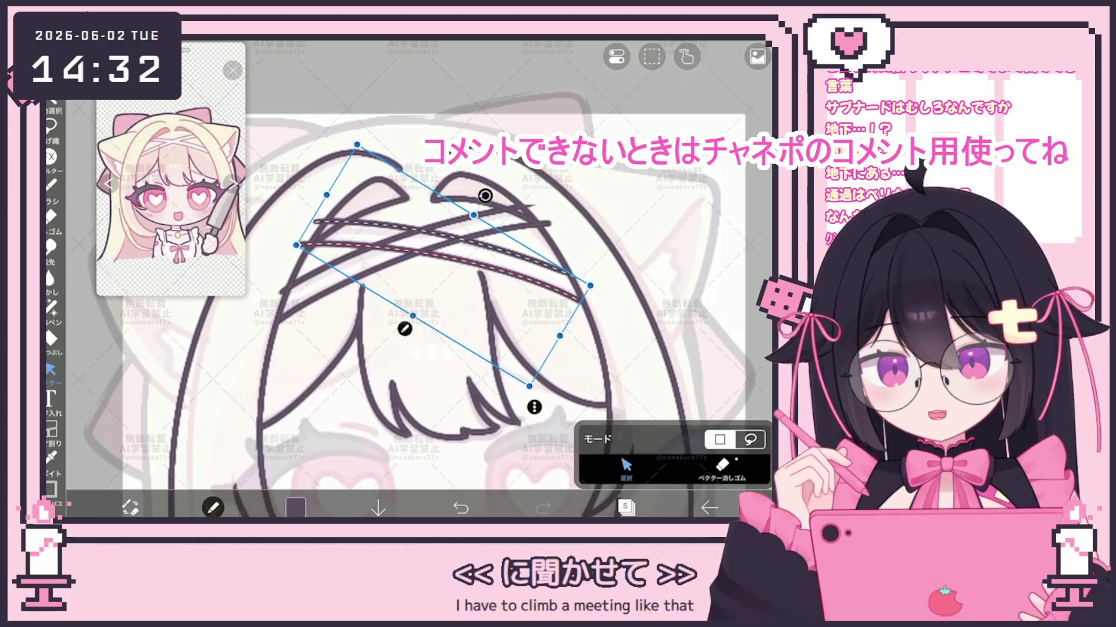
click(485, 195)
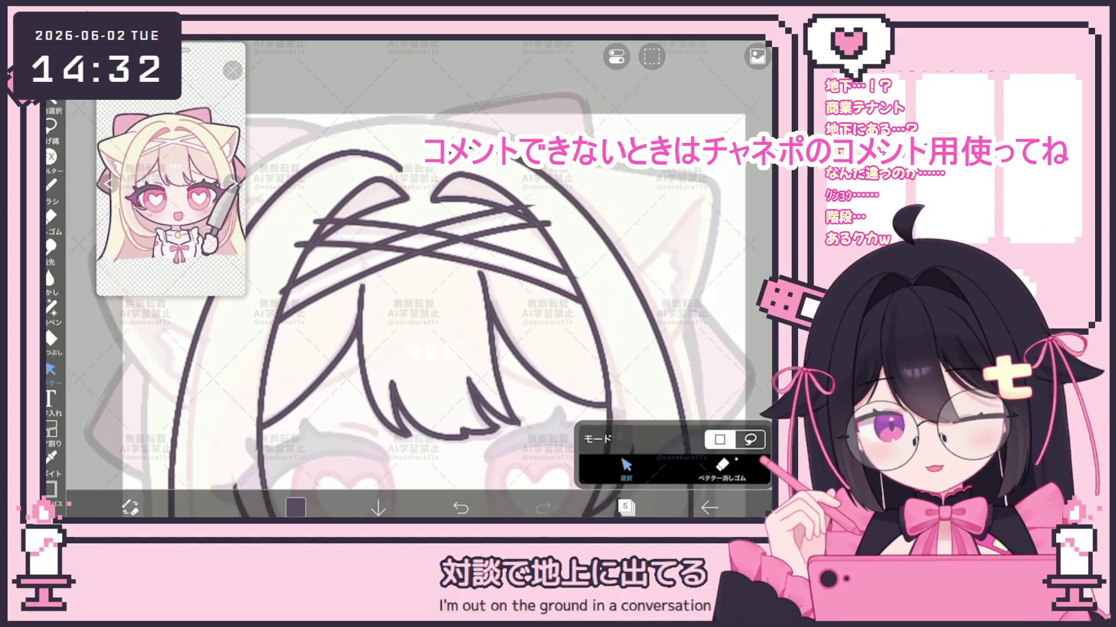
Tilt the crossed hair clip lines very slightly and nudge them left and down.
scroll(415, 305, down, 2)
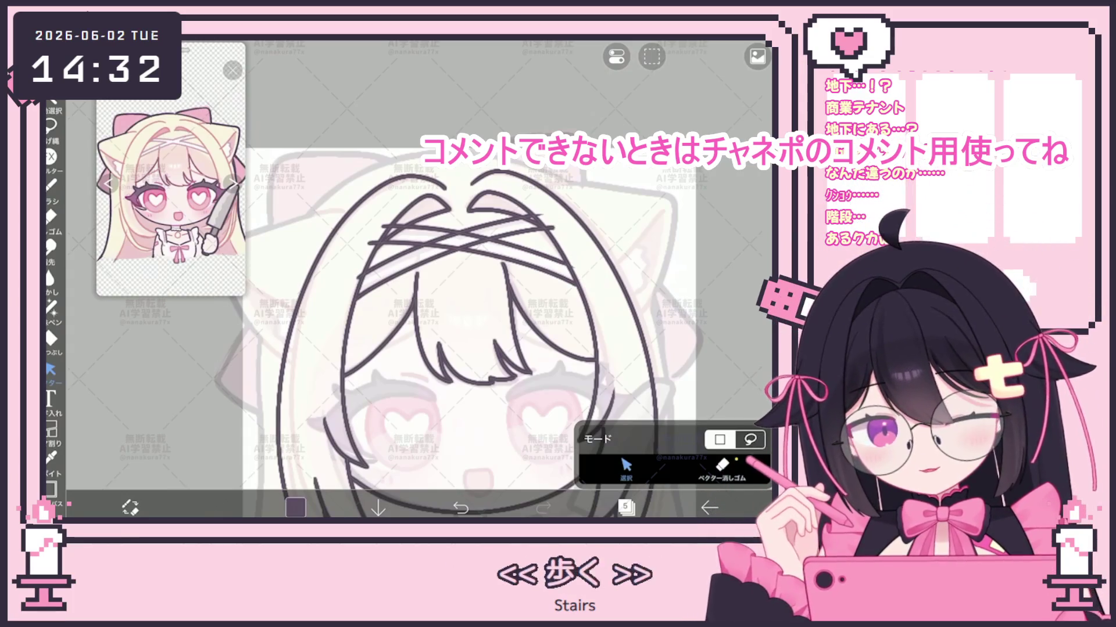
scroll(441, 325, up, 1)
scroll(441, 326, up, 3)
click(459, 238)
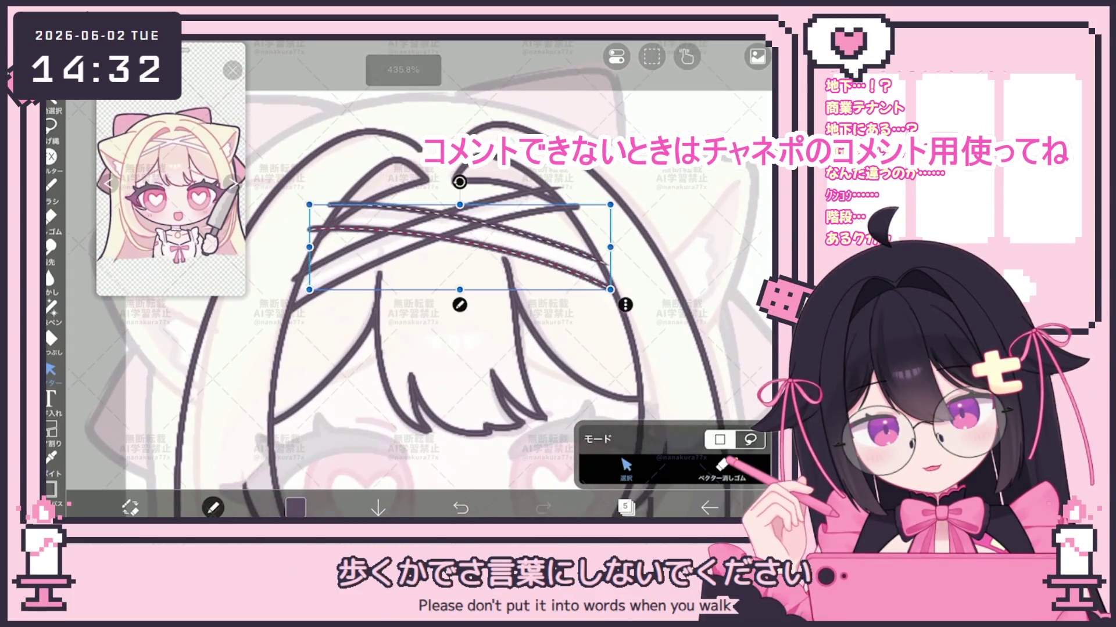
drag(460, 182, 462, 182)
click(703, 290)
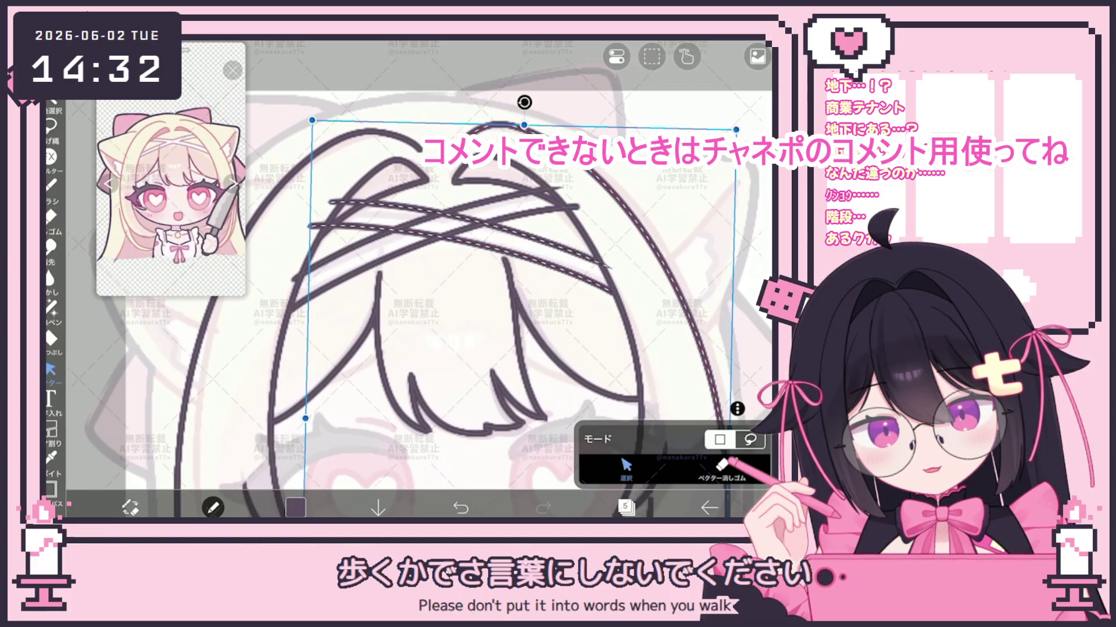
click(430, 256)
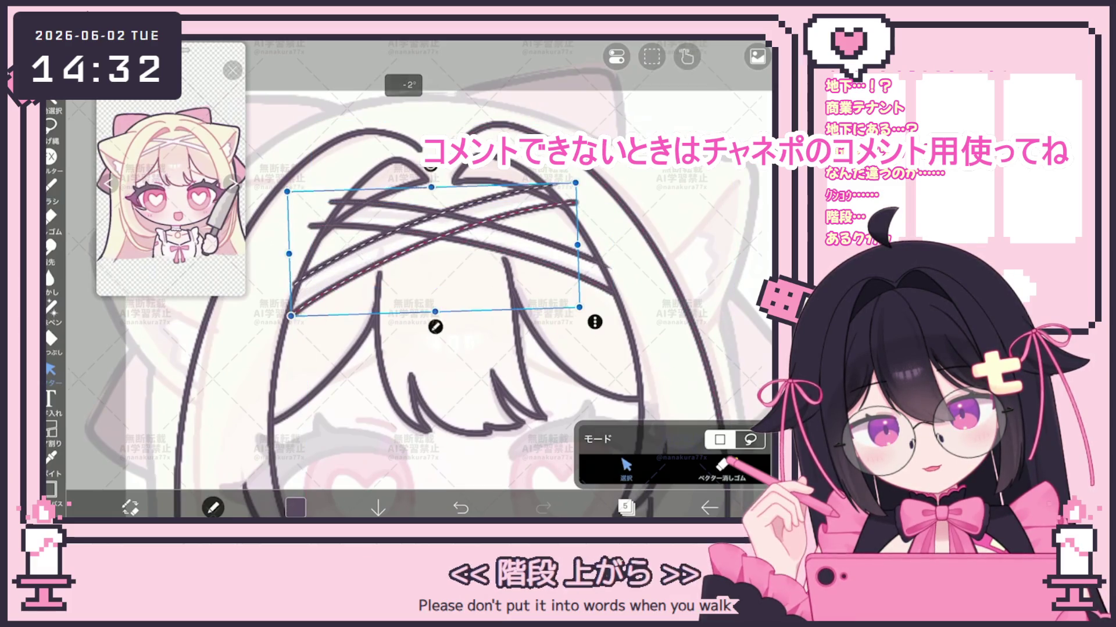
drag(430, 255, 428, 257)
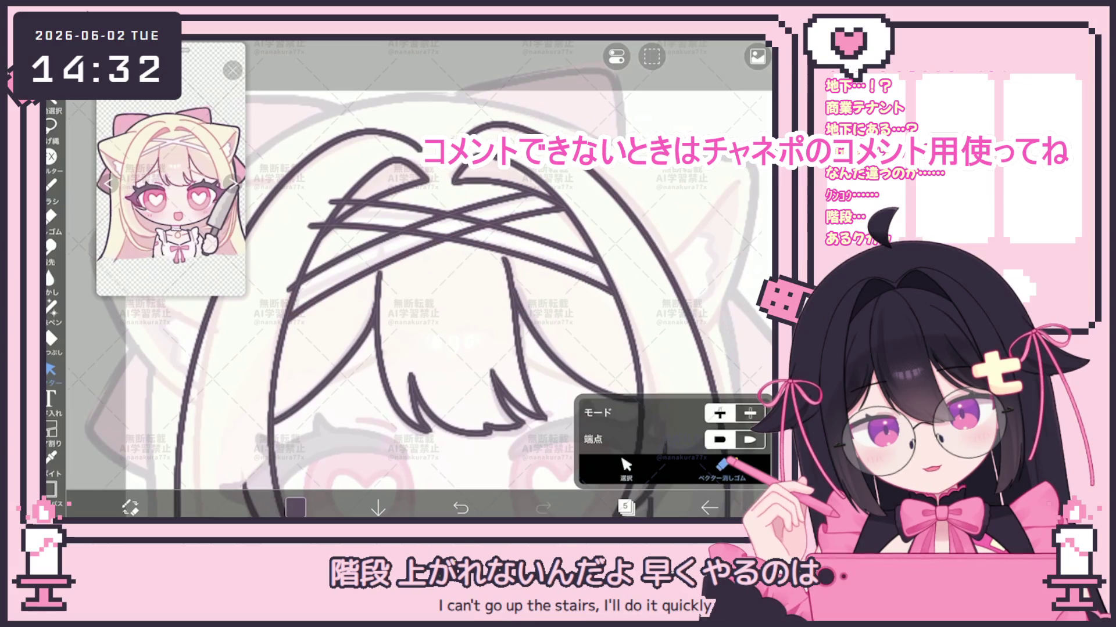
Trim the crossing overhangs into a clean X and show the close-up reference image.
click(475, 225)
click(445, 226)
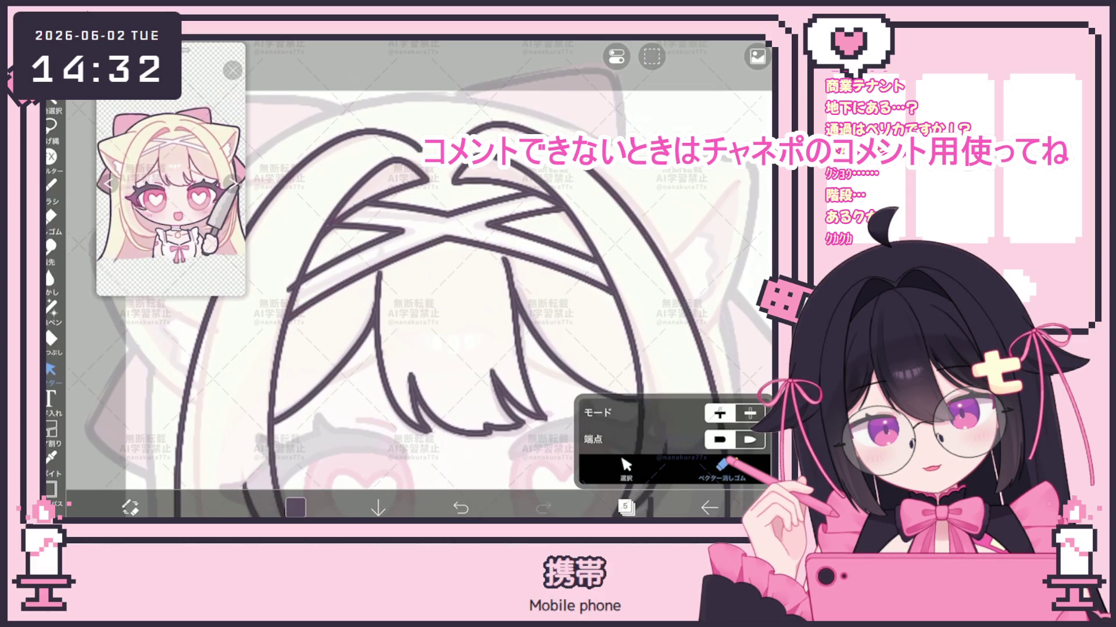
scroll(435, 290, down, 5)
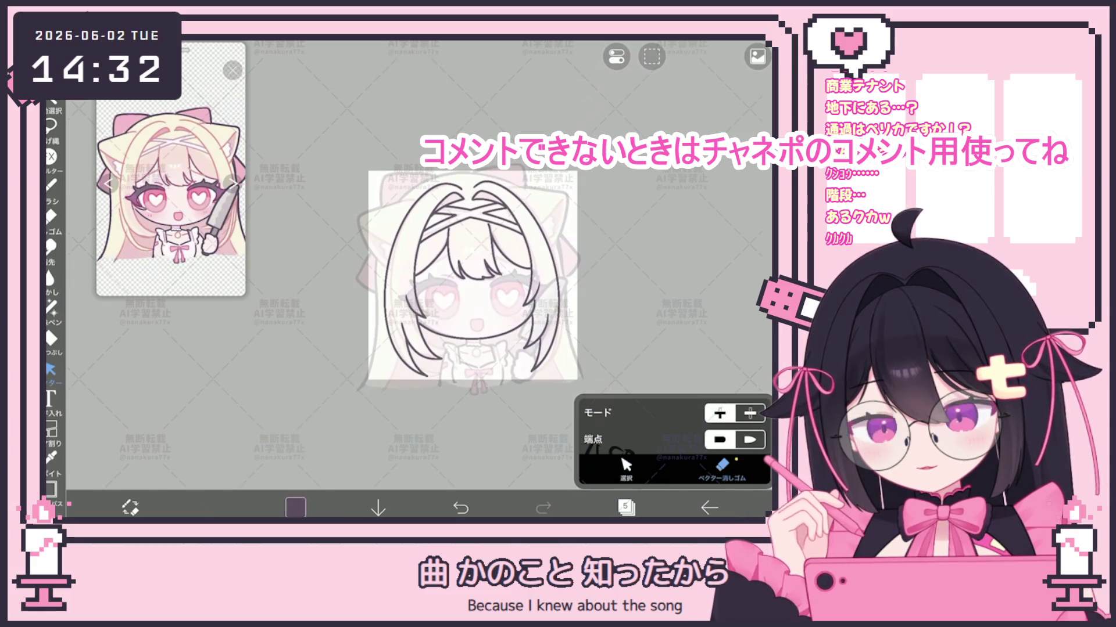
click(233, 184)
click(233, 183)
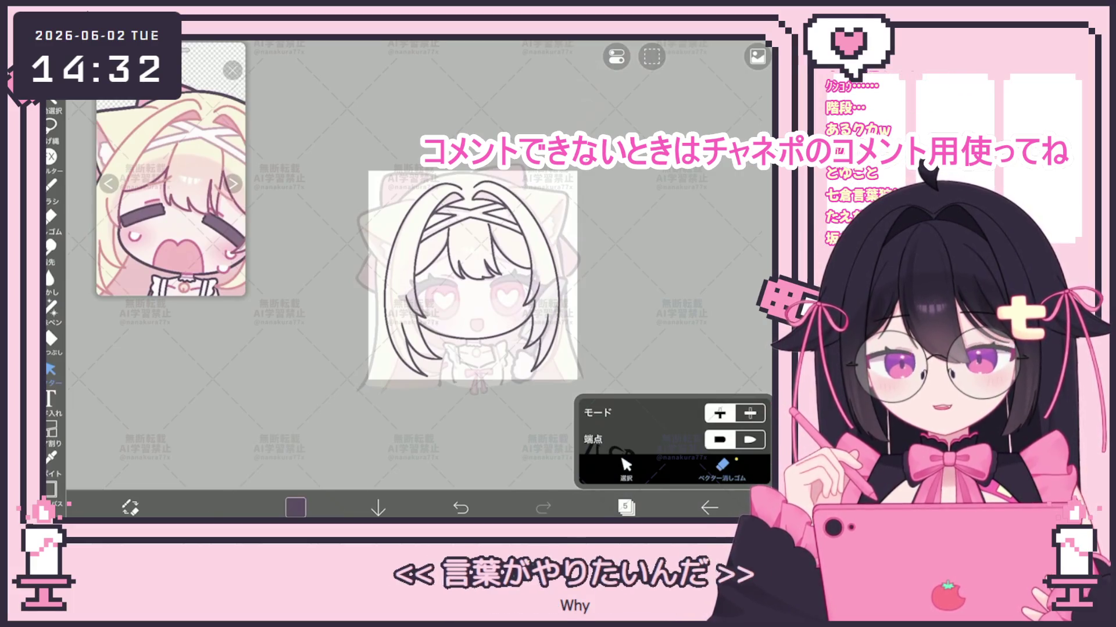
scroll(447, 285, up, 2)
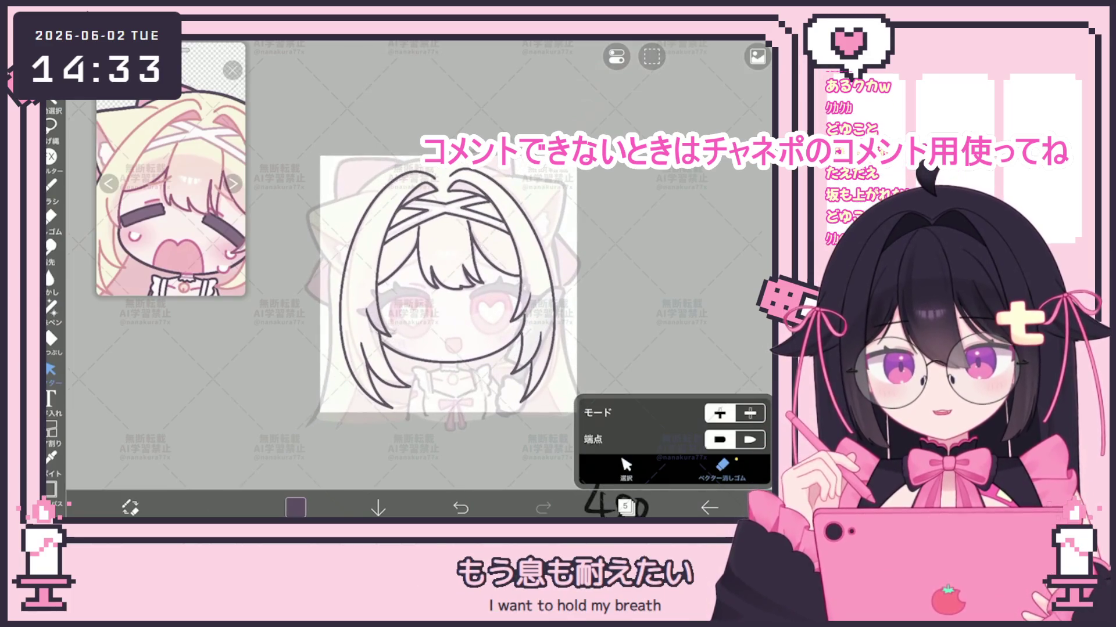
Draw two cat ear outline strokes with the 4.0px brush, then undo both.
key(b)
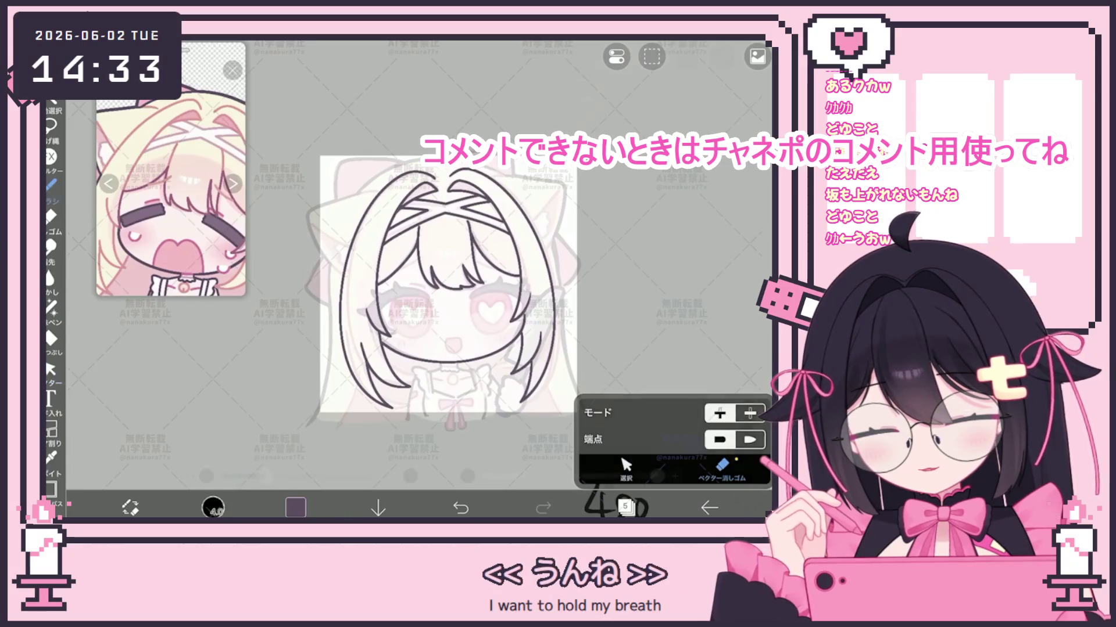
scroll(454, 291, up, 2)
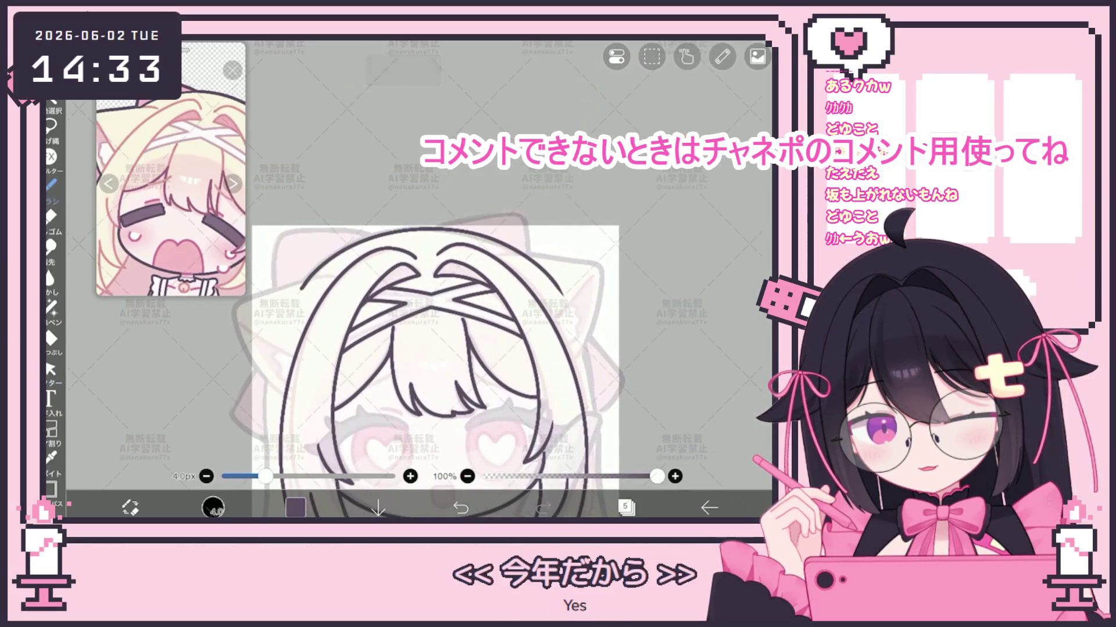
scroll(430, 325, down, 2)
scroll(407, 320, up, 4)
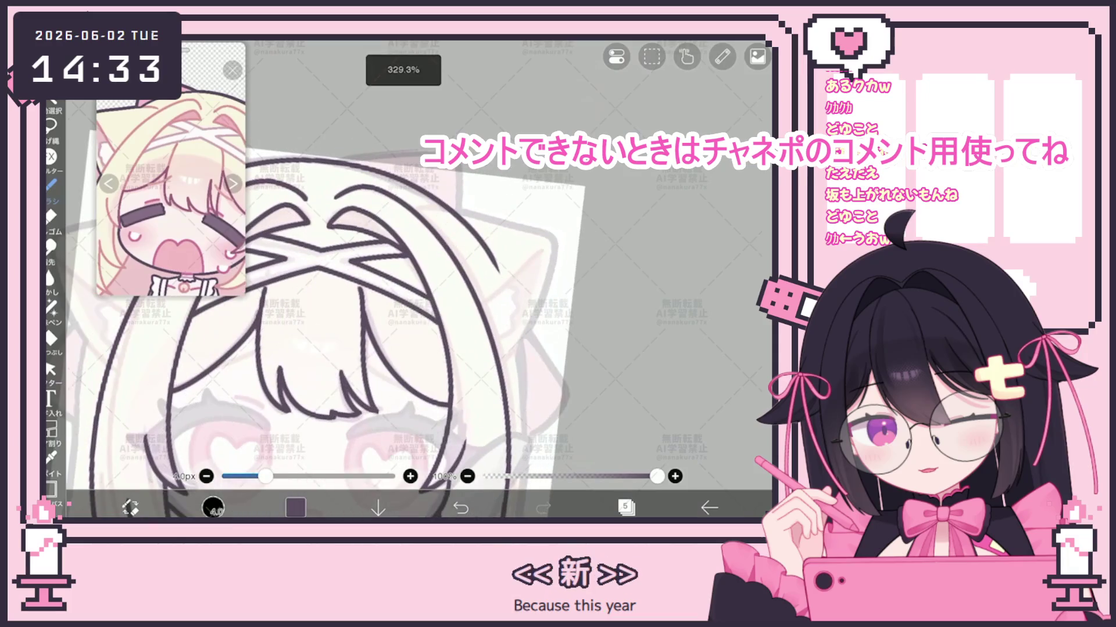
mouse_move(452, 226)
mouse_down()
mouse_move(525, 210)
mouse_move(549, 372)
mouse_up()
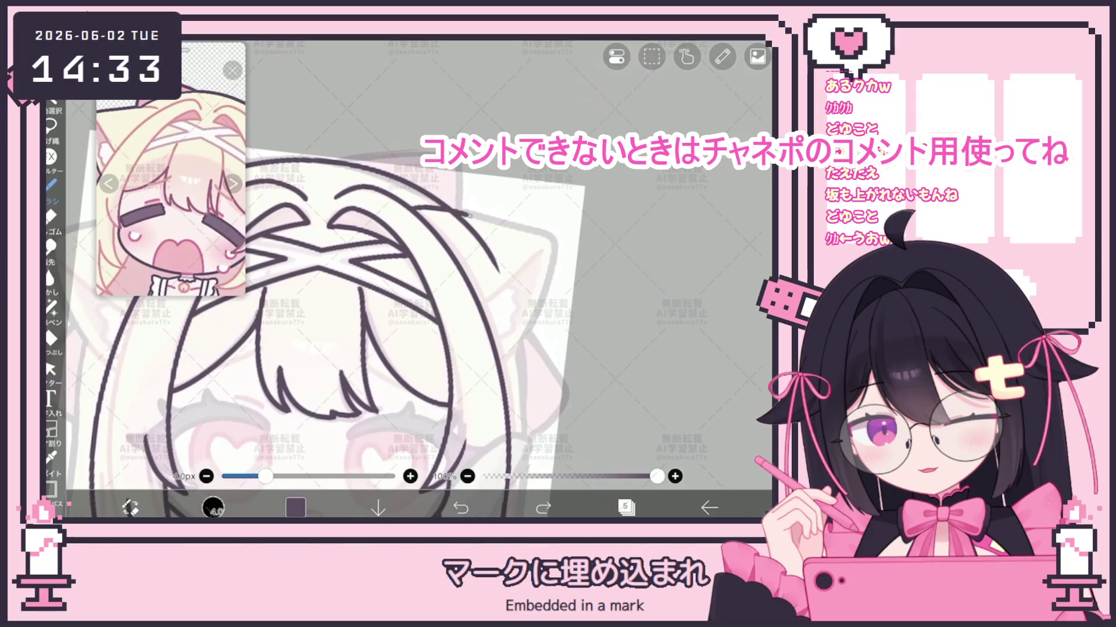
mouse_move(413, 209)
mouse_down()
mouse_move(523, 230)
mouse_move(552, 343)
mouse_up()
scroll(418, 290, down, 2)
scroll(552, 291, up, 3)
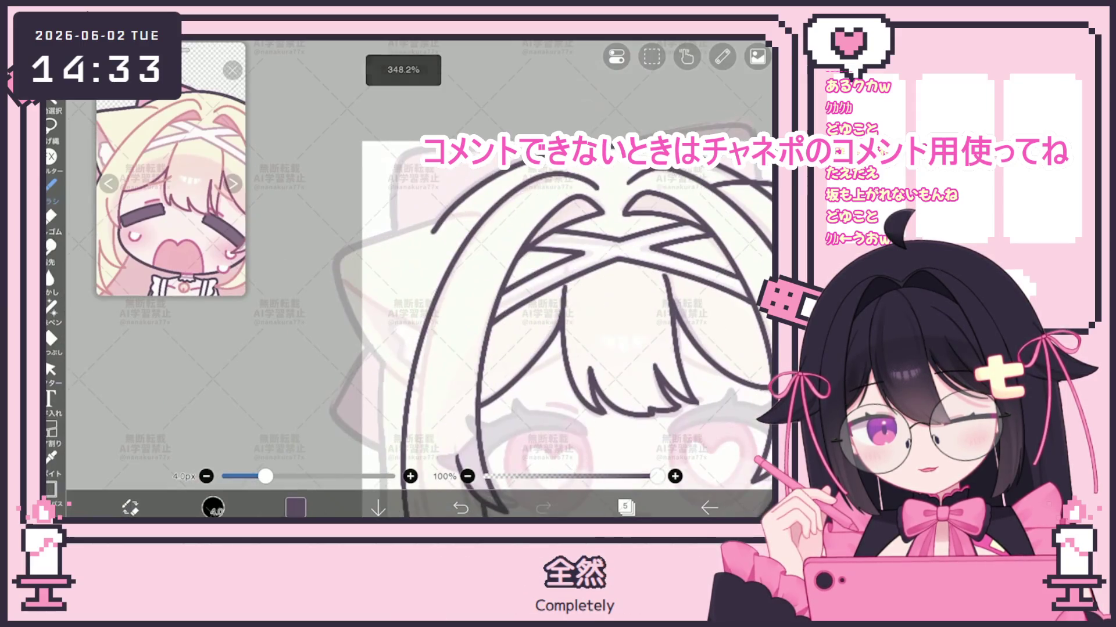
key(ctrl+z)
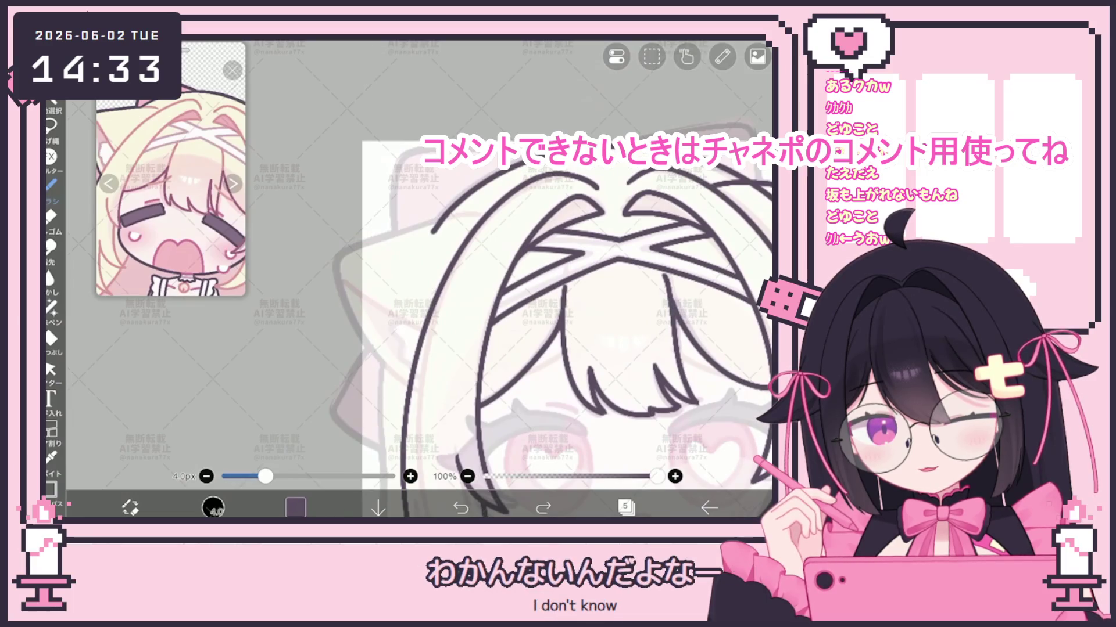
key(ctrl+z)
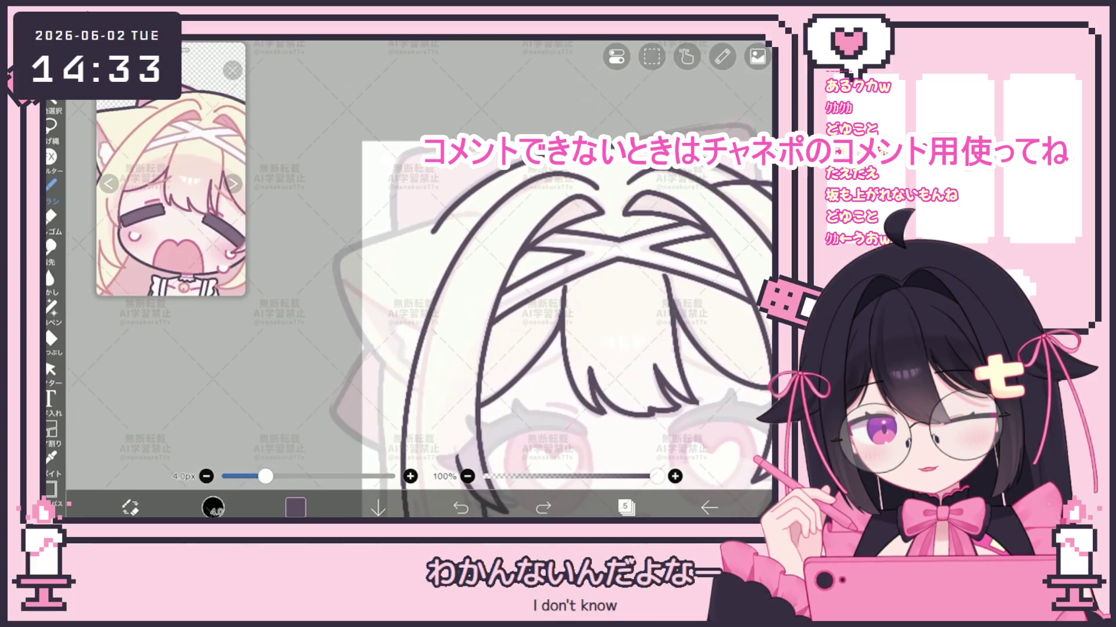
Redraw the left cat ear outline, then undo it again.
mouse_move(394, 234)
mouse_down()
mouse_move(343, 302)
mouse_move(406, 389)
mouse_up()
key(ctrl+z)
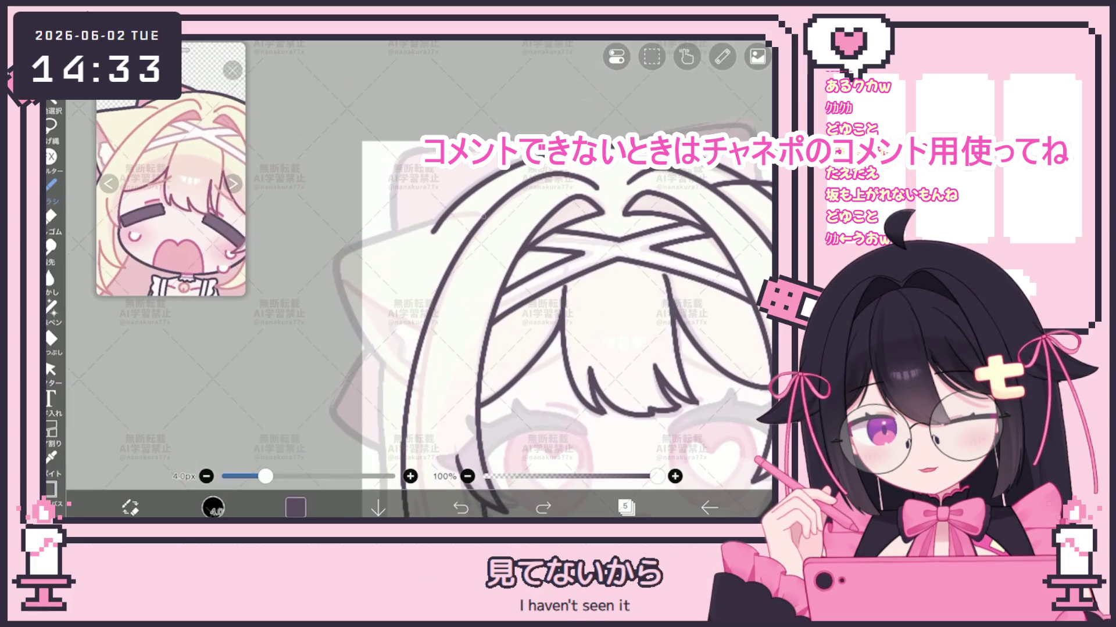
scroll(419, 279, down, 5)
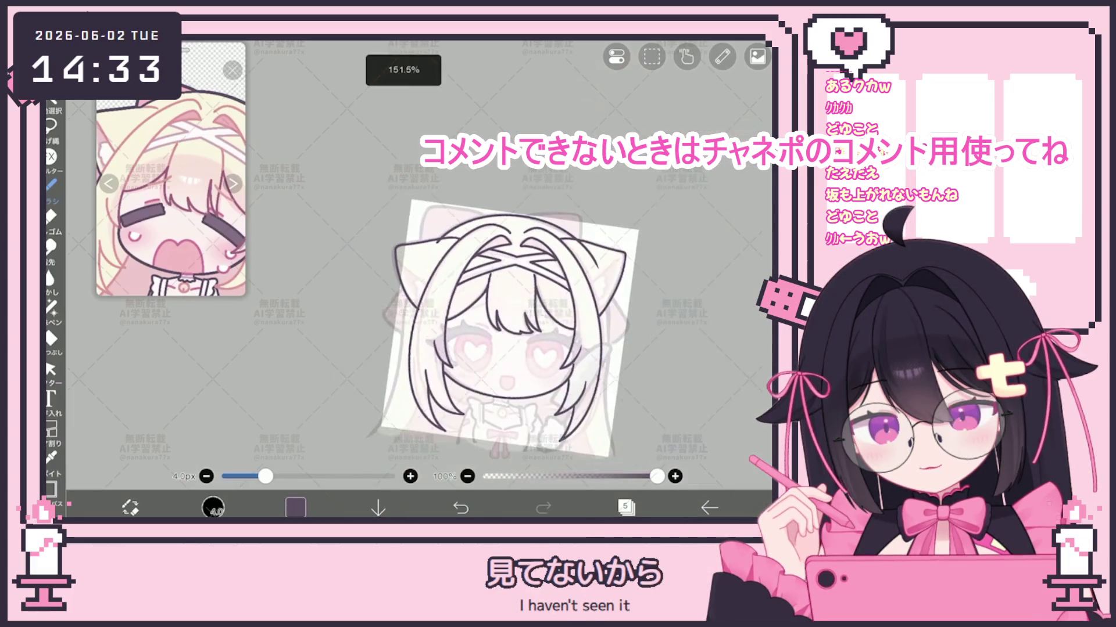
scroll(418, 279, up, 10)
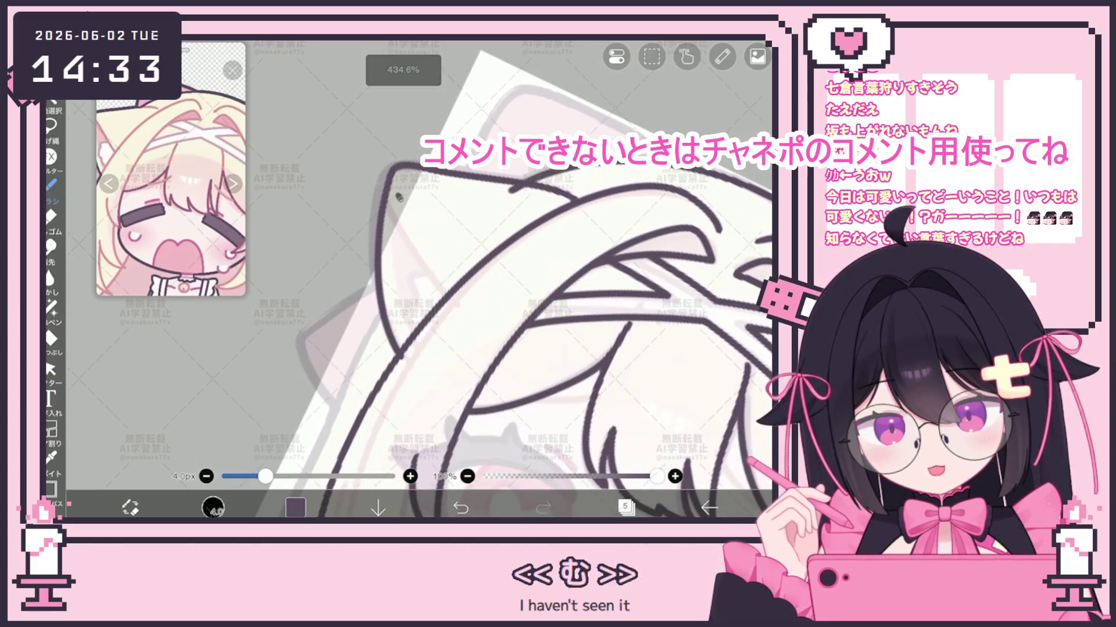
Draw short fur-tuft strokes inside the left cat ear.
drag(398, 256, 414, 254)
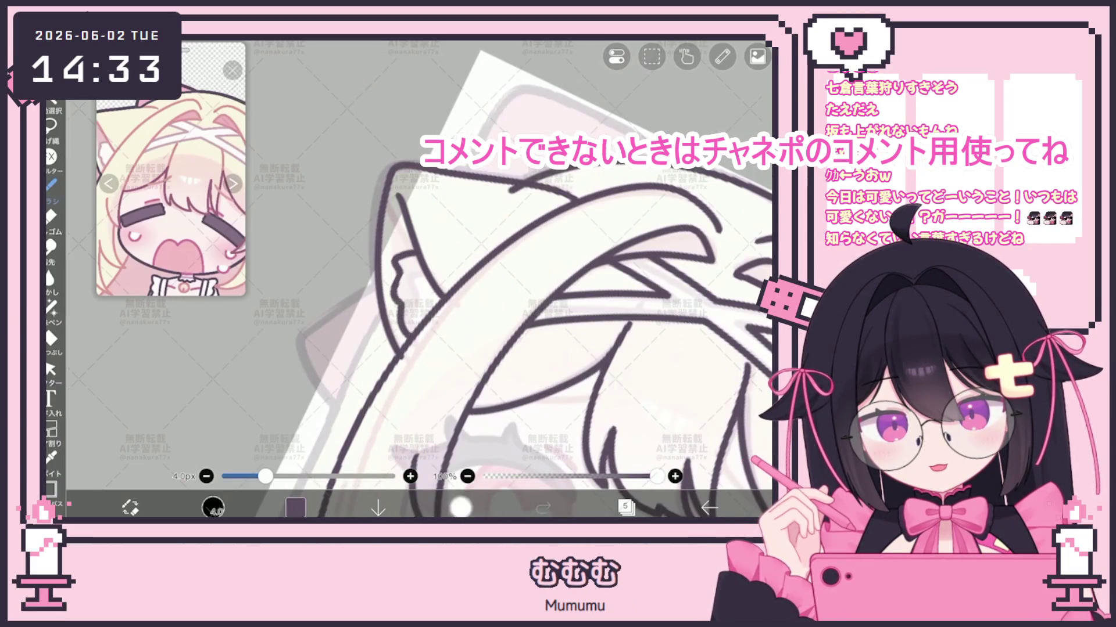
click(460, 507)
scroll(418, 279, down, 2)
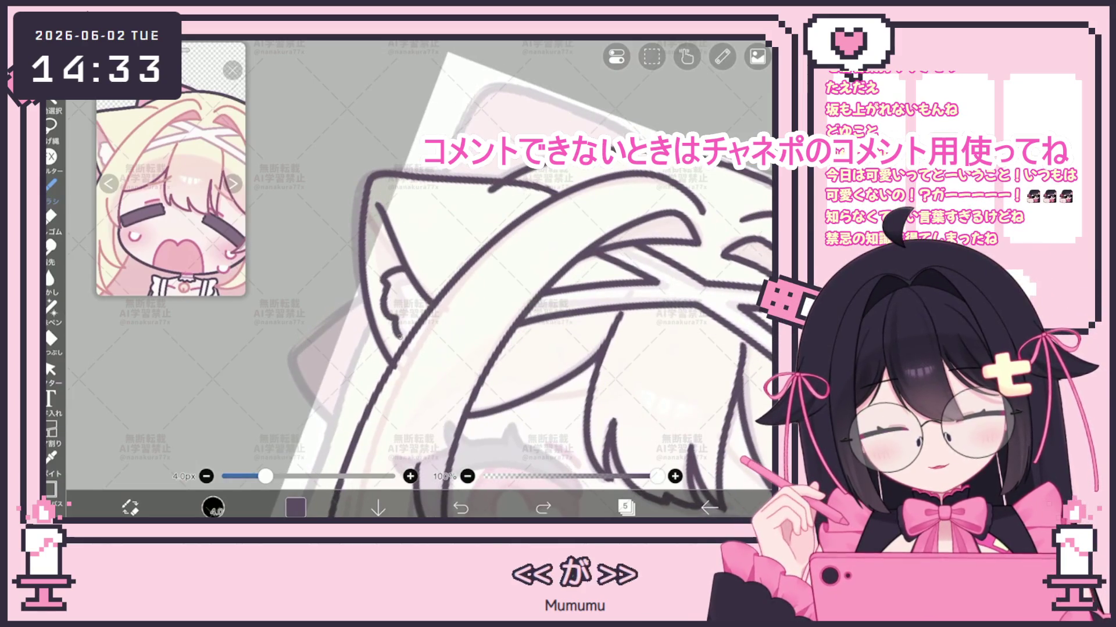
click(401, 270)
mouse_move(402, 271)
mouse_down()
mouse_move(384, 314)
mouse_move(401, 348)
mouse_up()
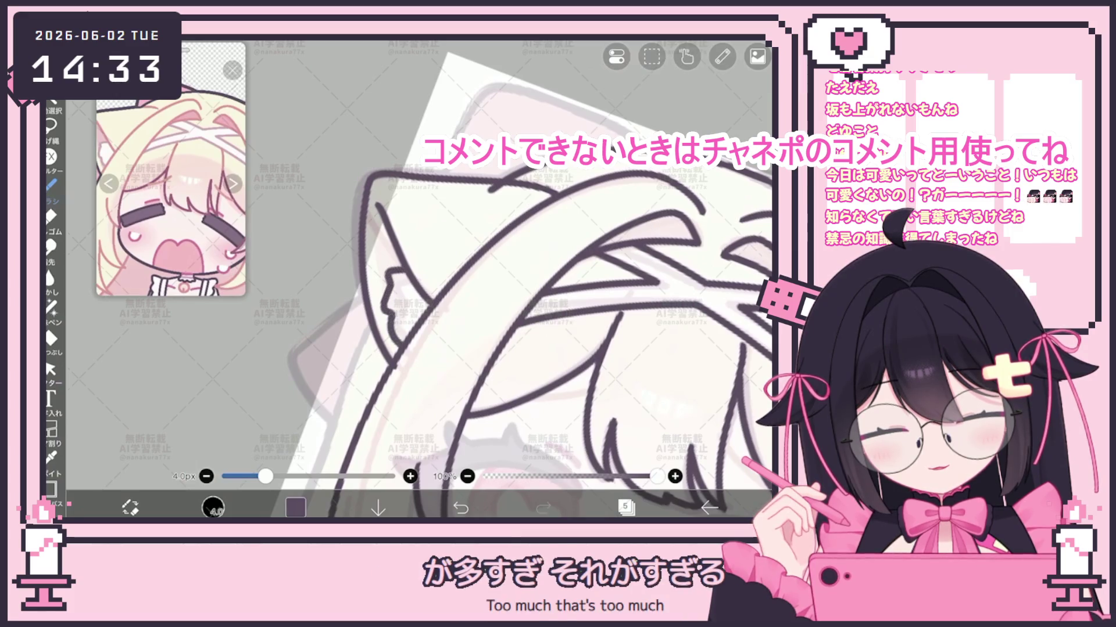
drag(383, 296, 400, 349)
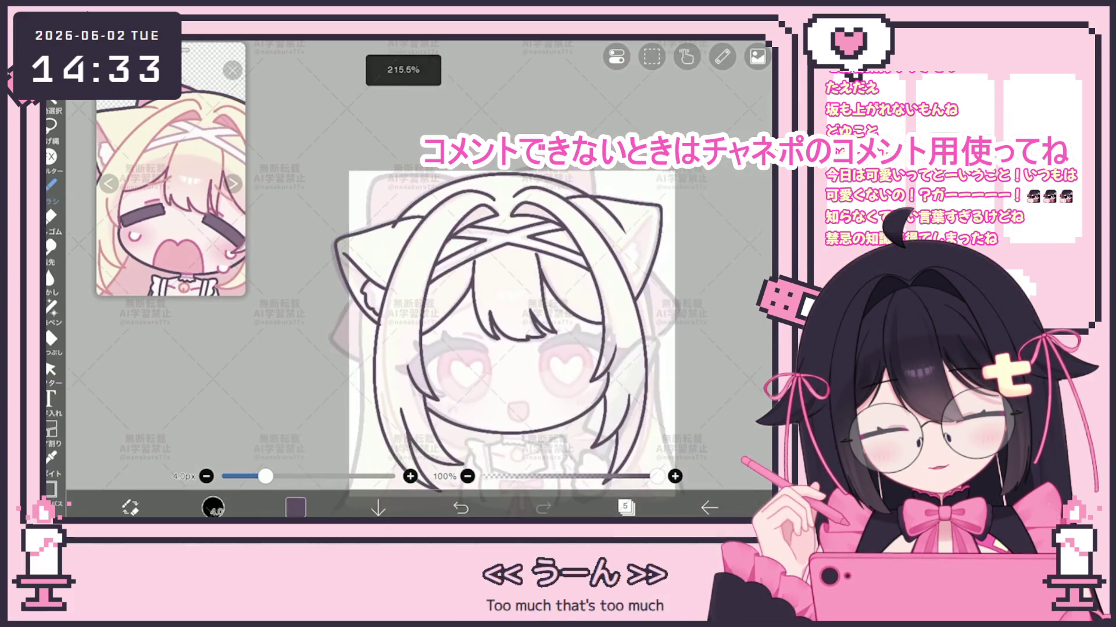
Extend a fur-tuft stroke down inside the right cat ear.
scroll(424, 325, down, 5)
scroll(418, 279, up, 5)
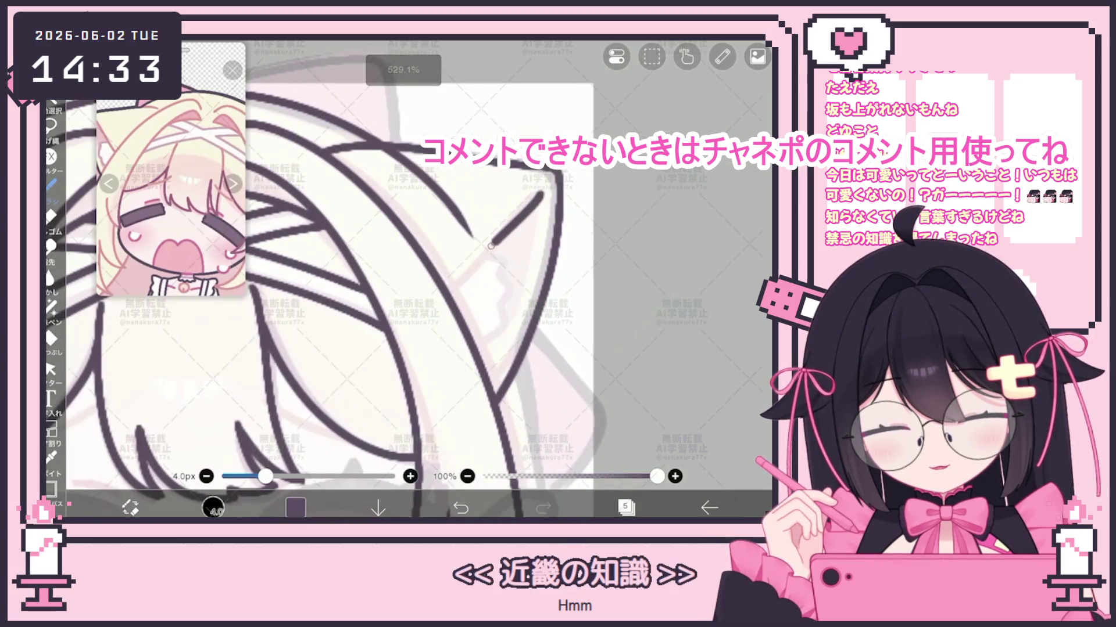
mouse_move(487, 257)
mouse_down()
mouse_move(511, 279)
mouse_move(488, 348)
mouse_up()
scroll(418, 285, down, 5)
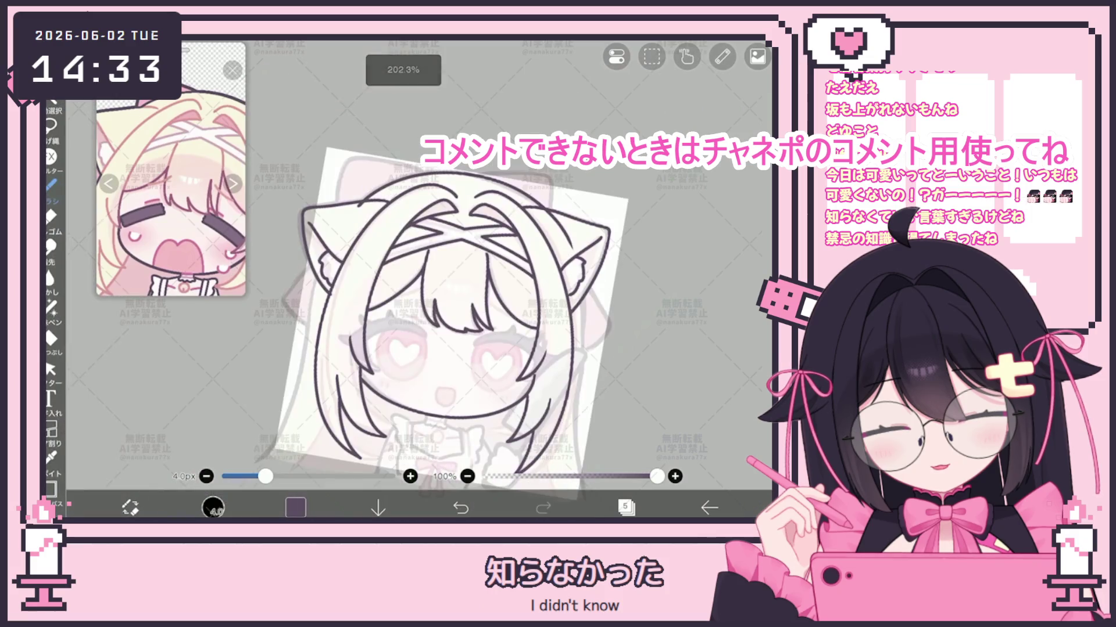
scroll(477, 332, up, 5)
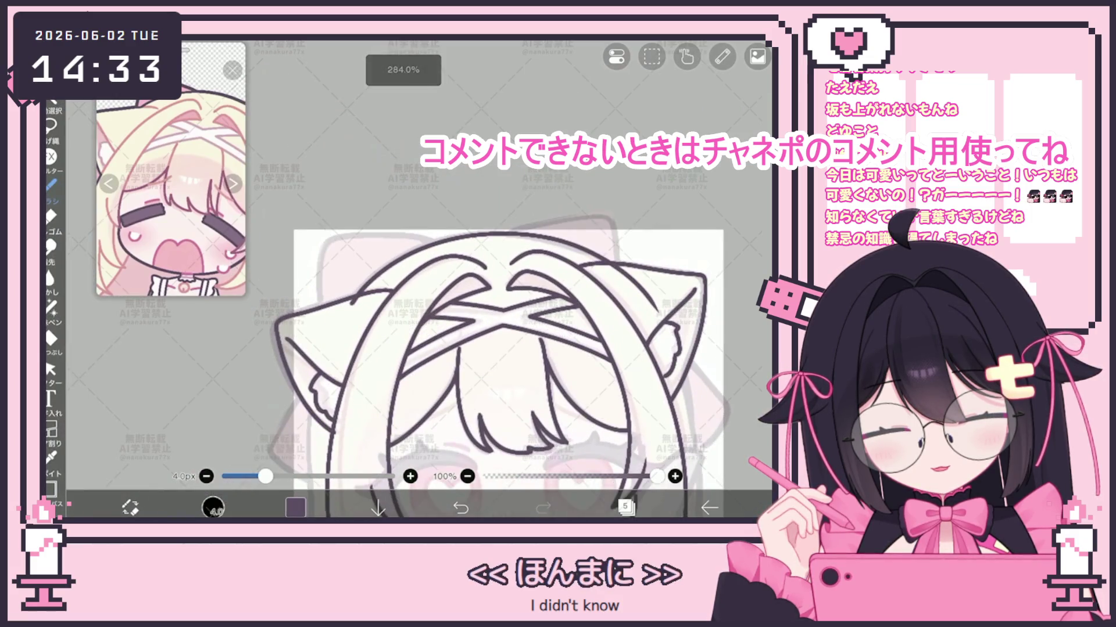
Undo the left ear strokes, redraw the left ear line, and undo the stroke near its top.
key(ctrl+z)
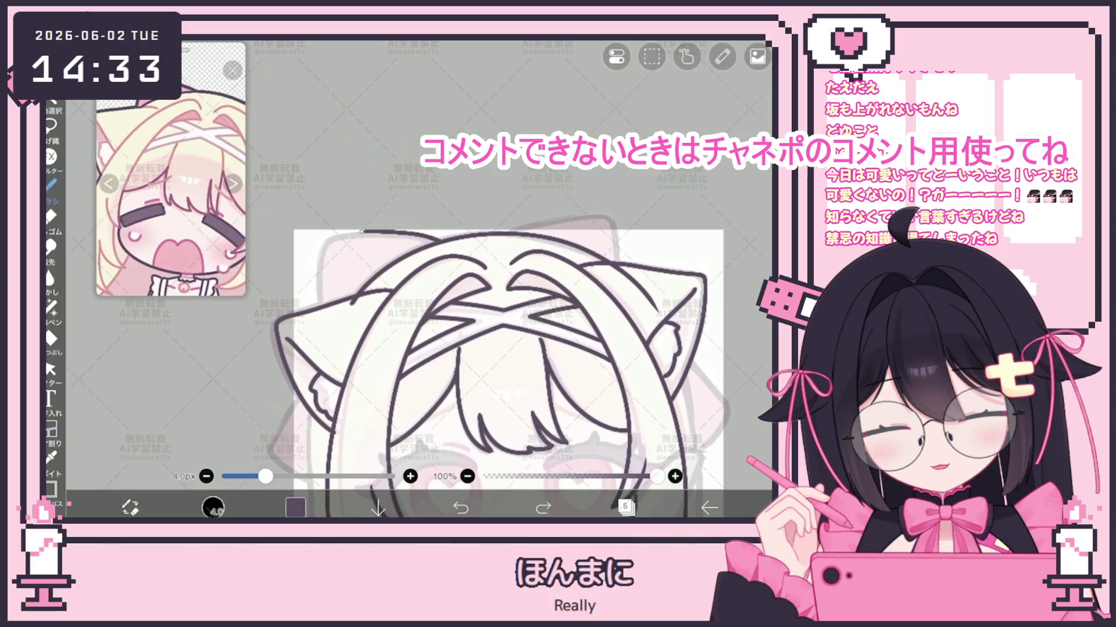
scroll(505, 371, up, 1)
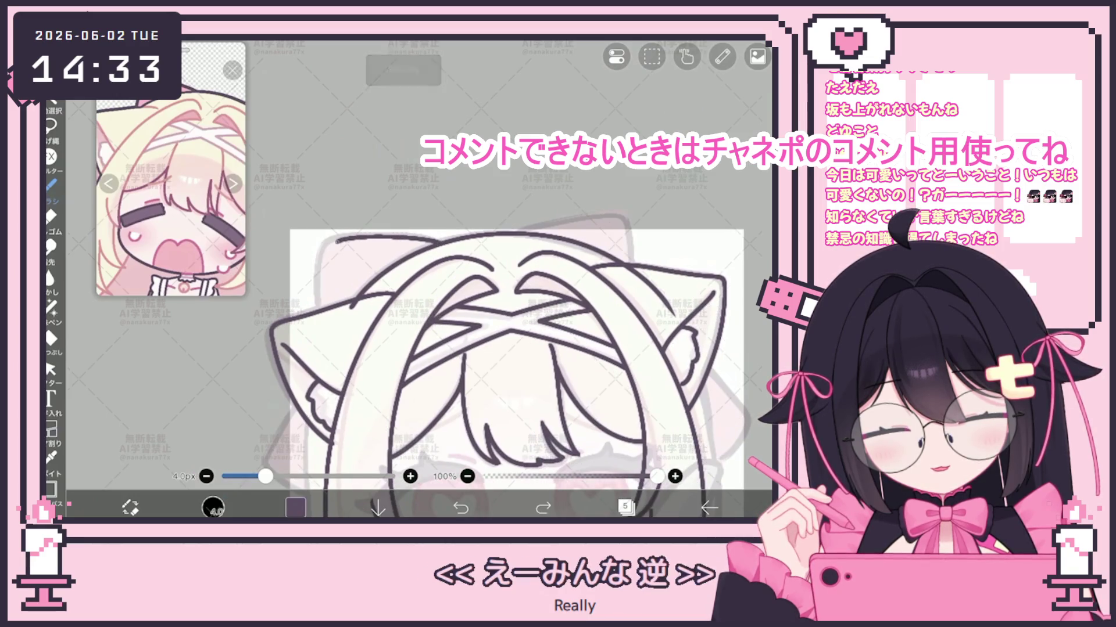
scroll(517, 348, up, 2)
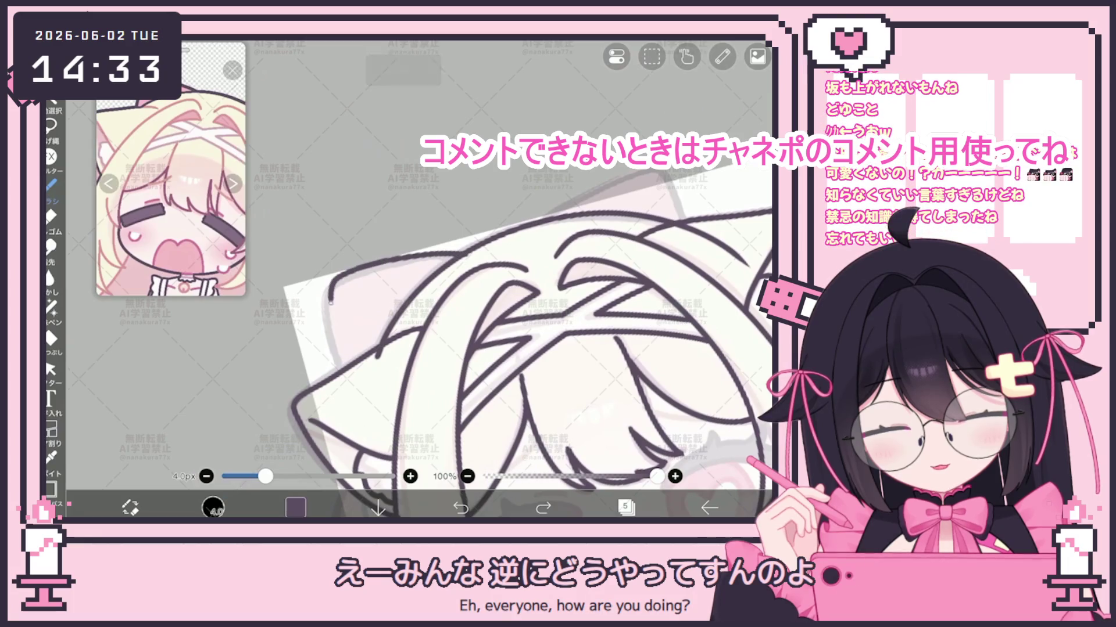
key(ctrl+z)
drag(463, 254, 363, 277)
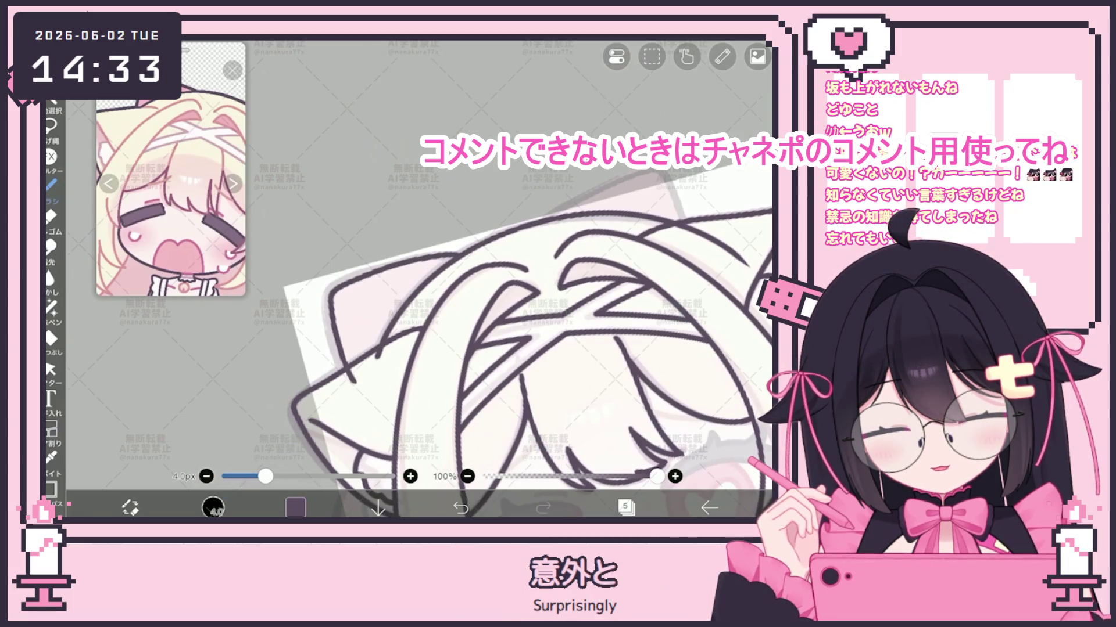
scroll(482, 337, down, 2)
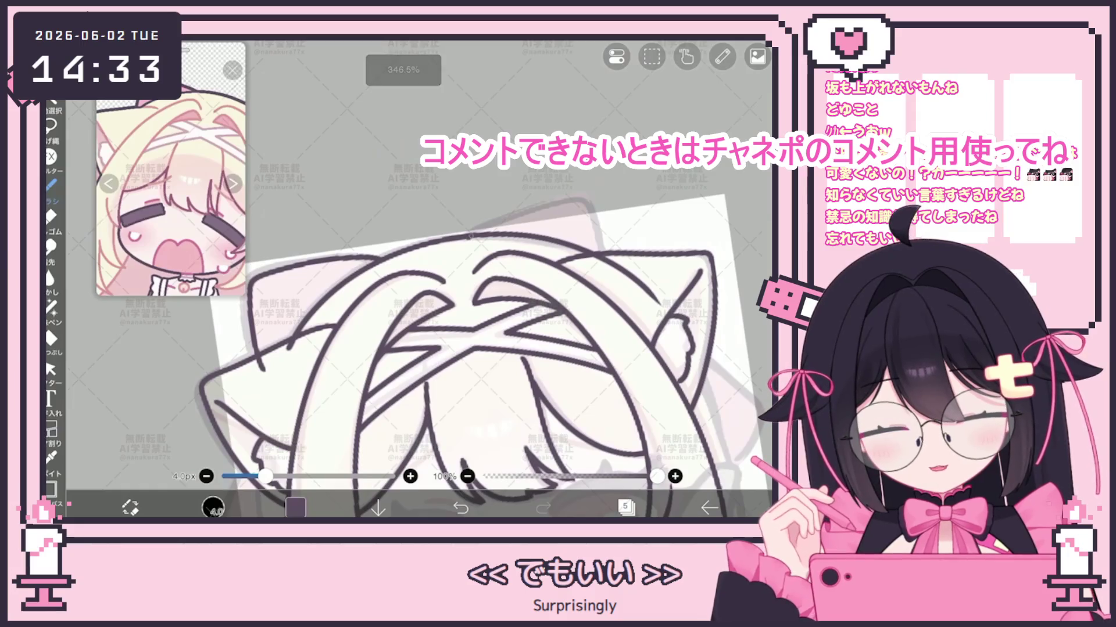
key(ctrl+z)
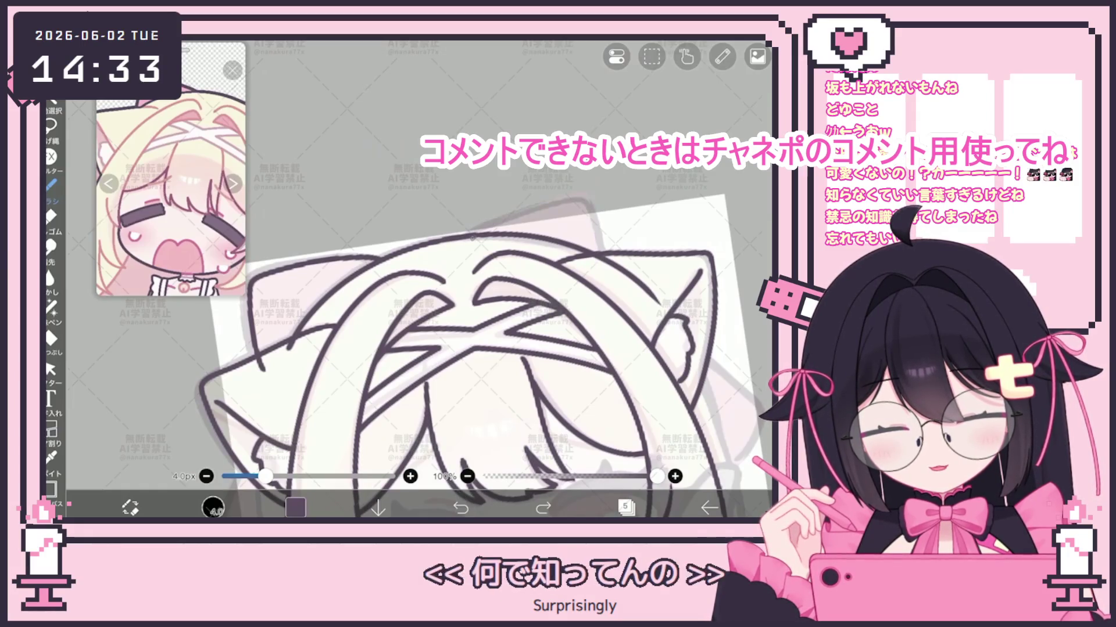
scroll(482, 337, down, 3)
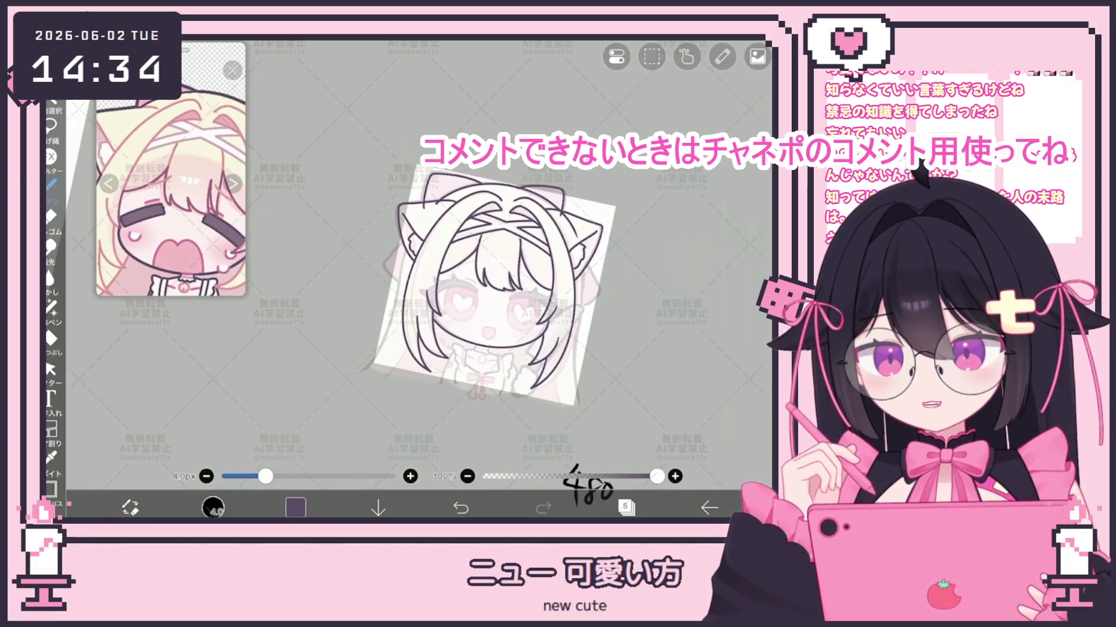
Ink a long hair strand down the left side of the face, redoing one attempt.
scroll(499, 279, up, 5)
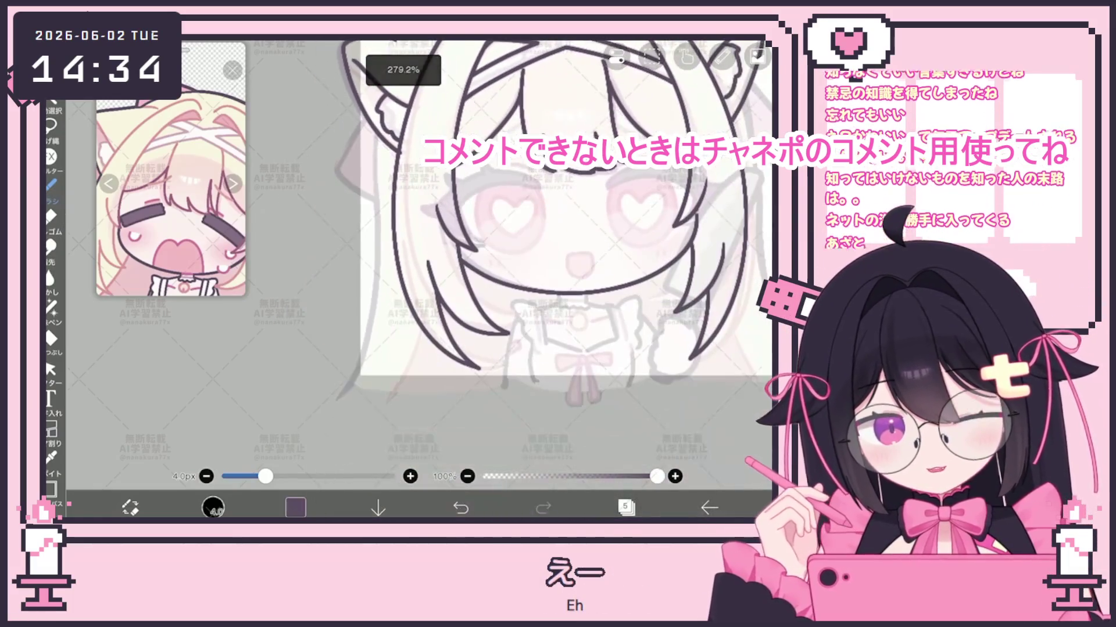
drag(382, 133, 348, 381)
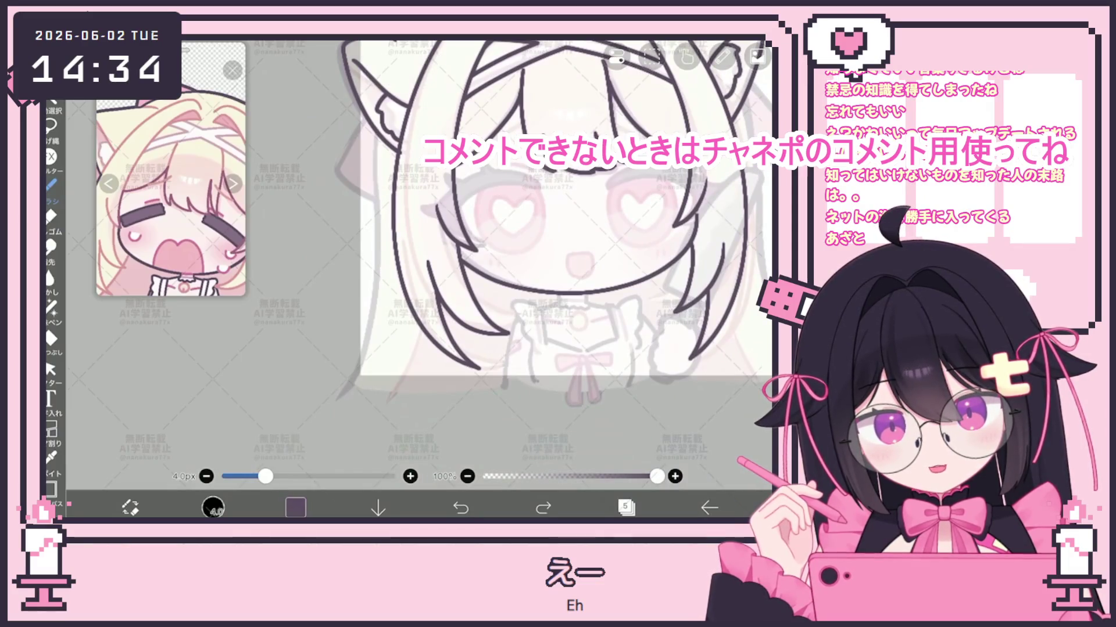
drag(380, 246, 348, 386)
click(461, 508)
drag(382, 130, 348, 388)
scroll(500, 232, down, 2)
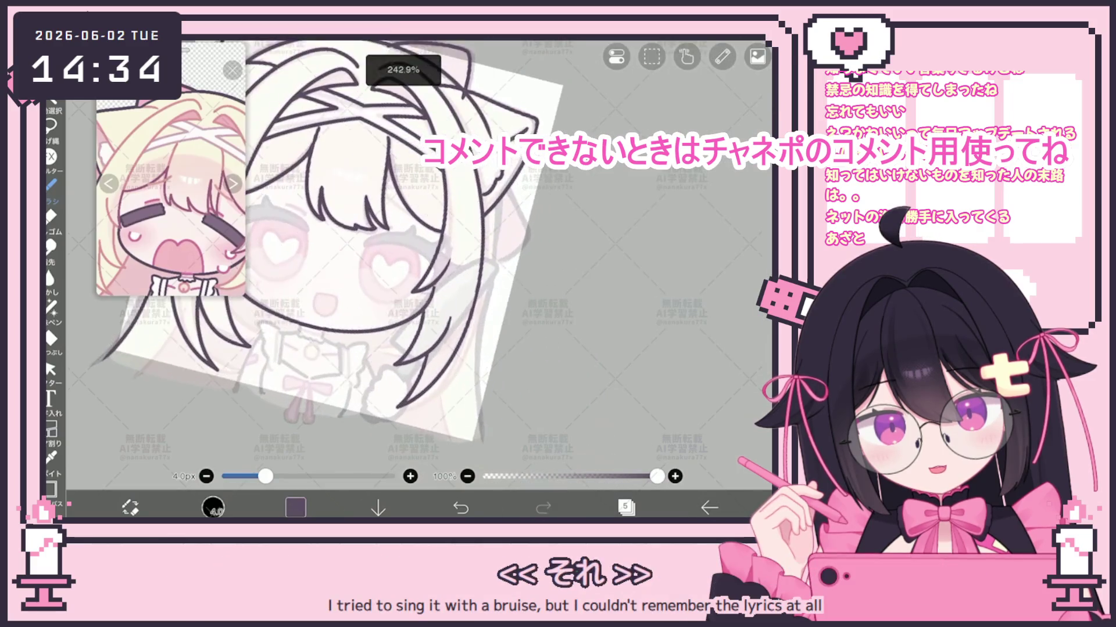
Draw hair strands down the right side of the face, undoing the retries.
drag(491, 174, 476, 360)
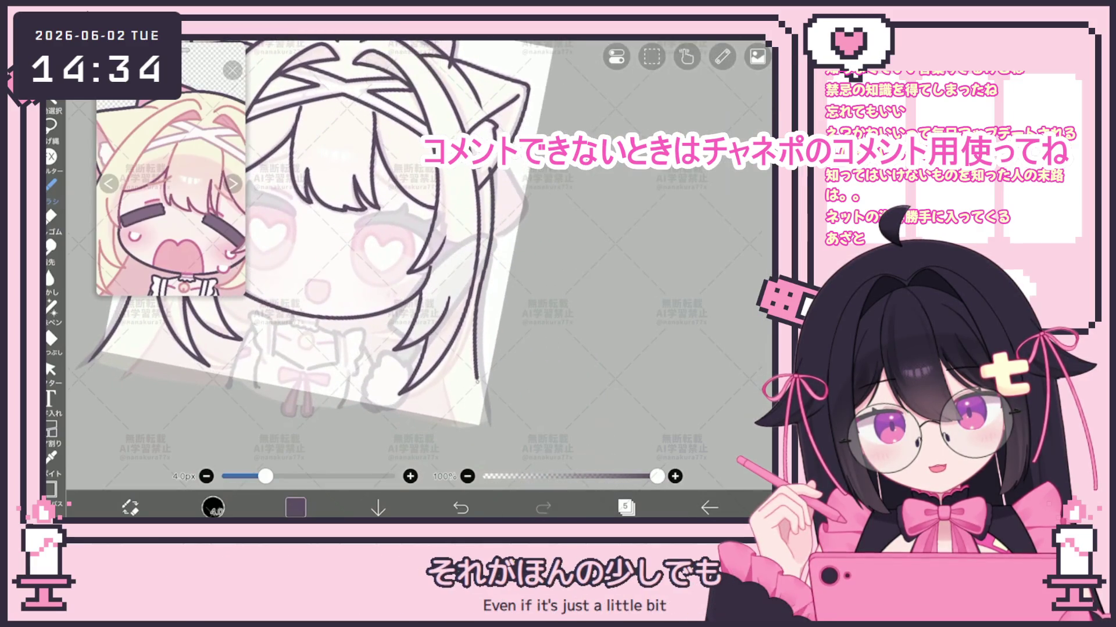
drag(484, 282, 474, 333)
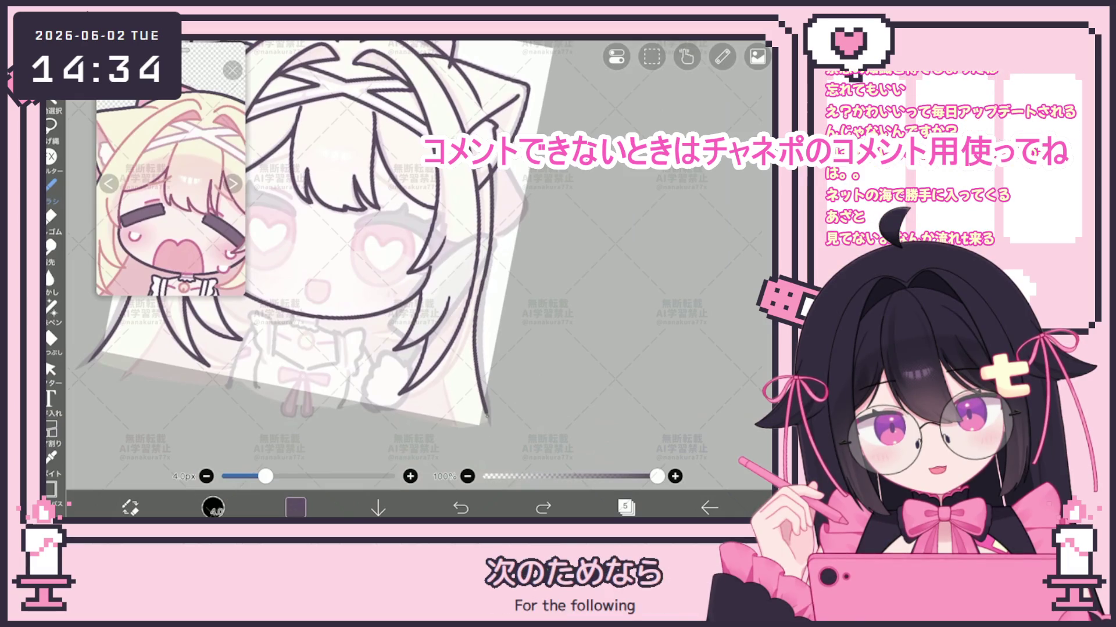
key(ctrl+z)
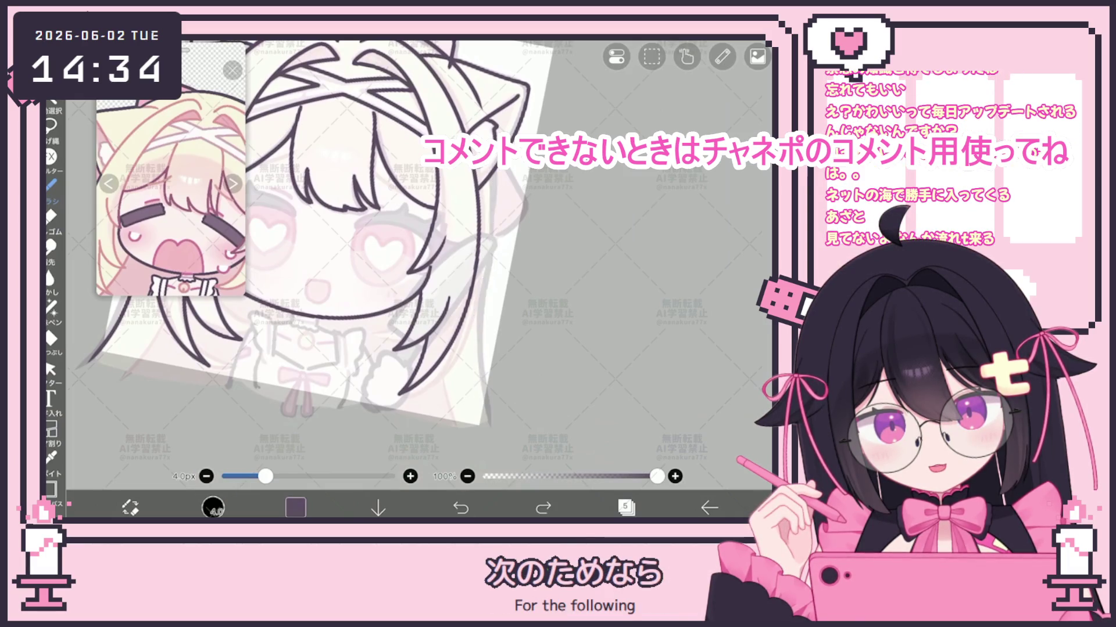
drag(491, 176, 482, 429)
scroll(430, 279, down, 5)
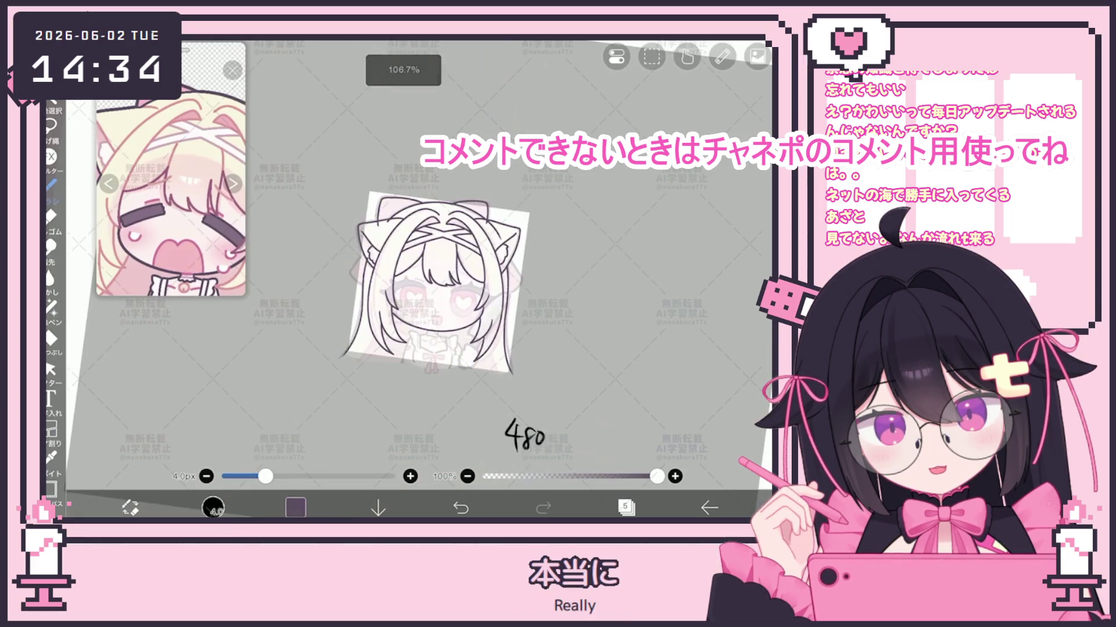
scroll(349, 226, up, 5)
key(ctrl+z)
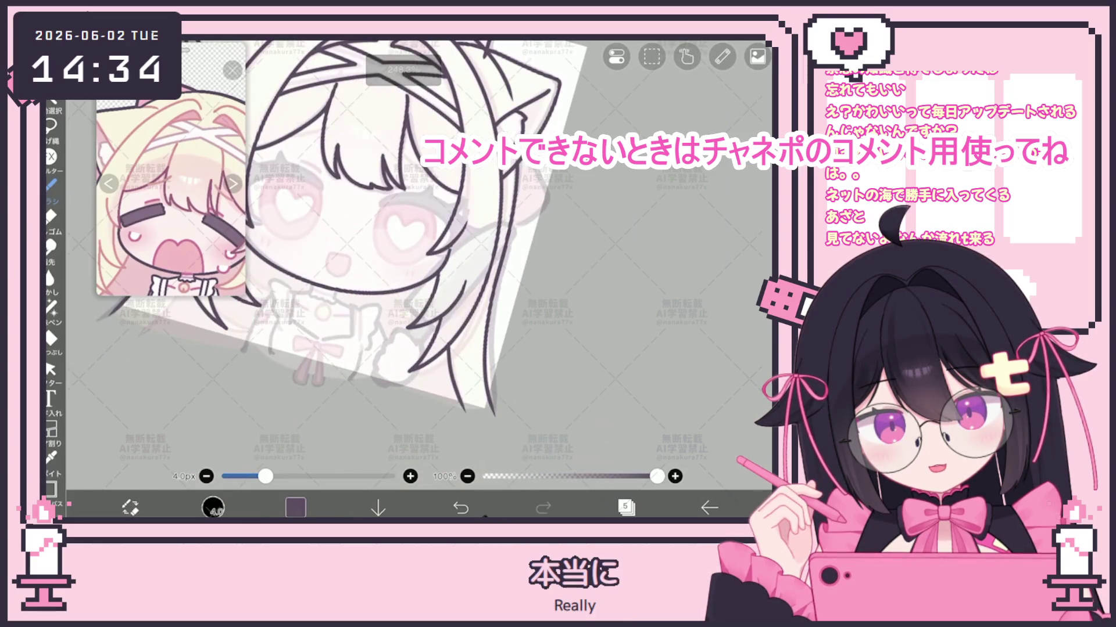
scroll(407, 232, down, 3)
Straighten and zoom out the canvas, undo the latest hair strokes, and check the layers list.
drag(607, 450, 677, 488)
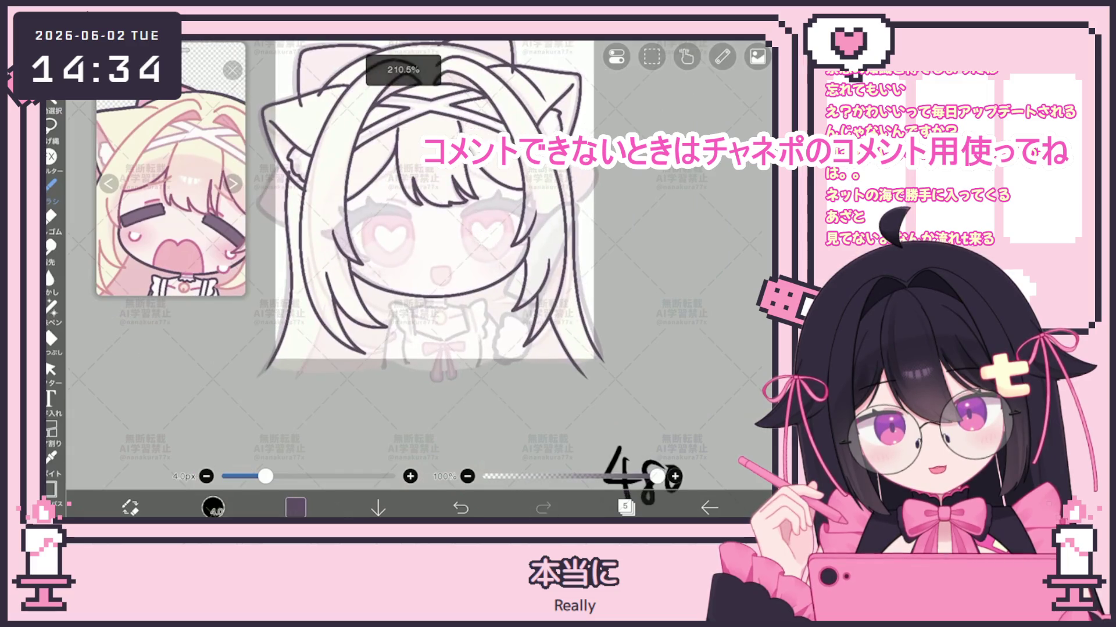
scroll(419, 232, up, 2)
key(ctrl+z)
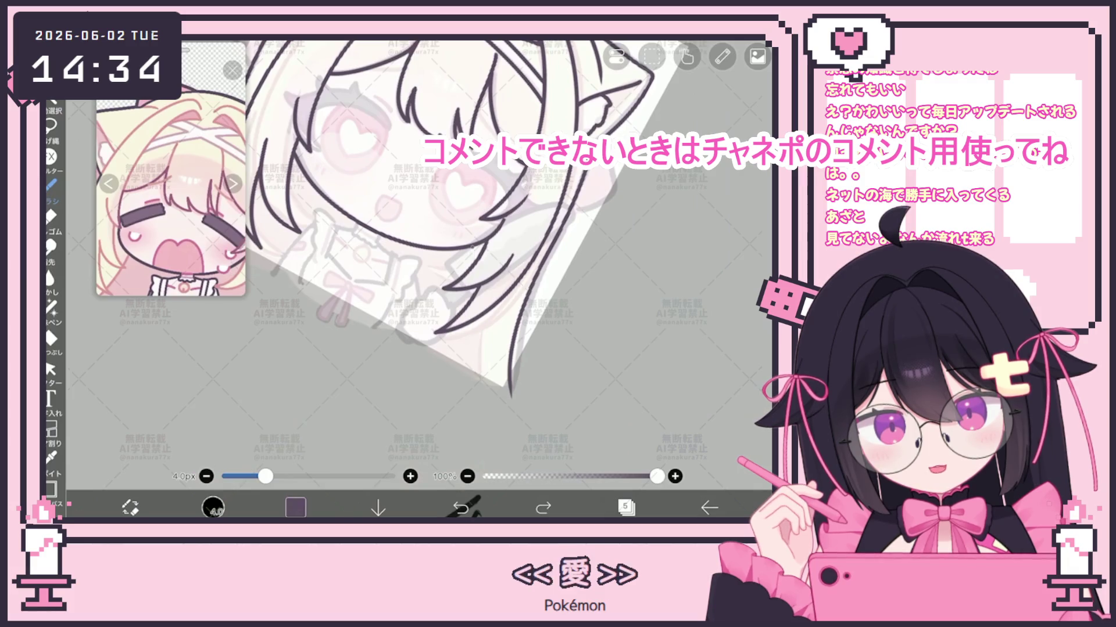
key(ctrl+y)
scroll(418, 233, down, 2)
key(ctrl+z)
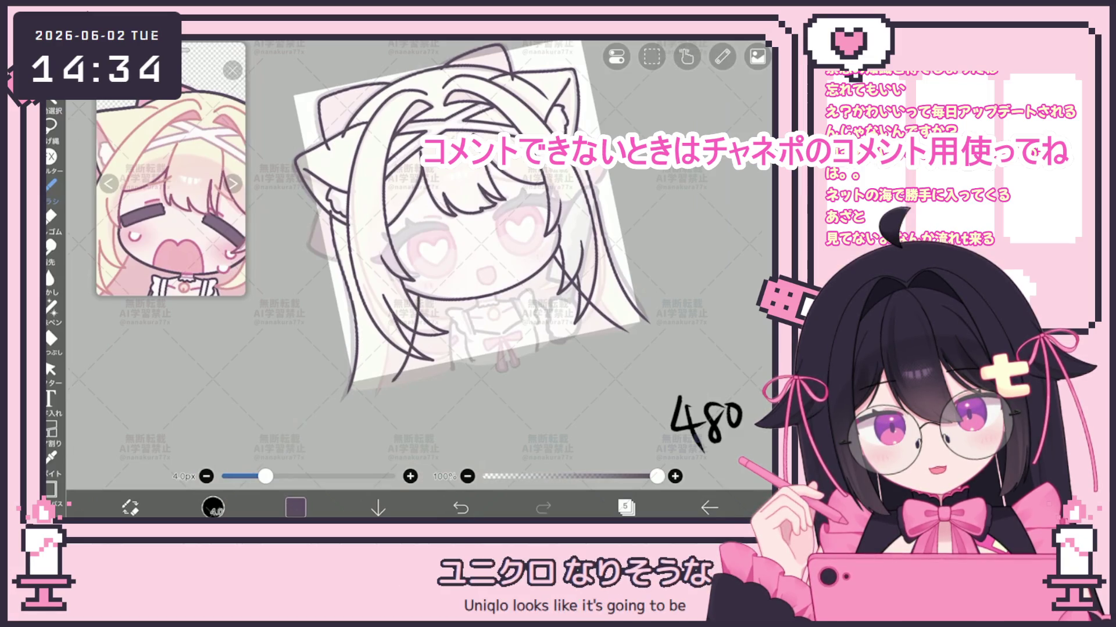
scroll(465, 221, up, 3)
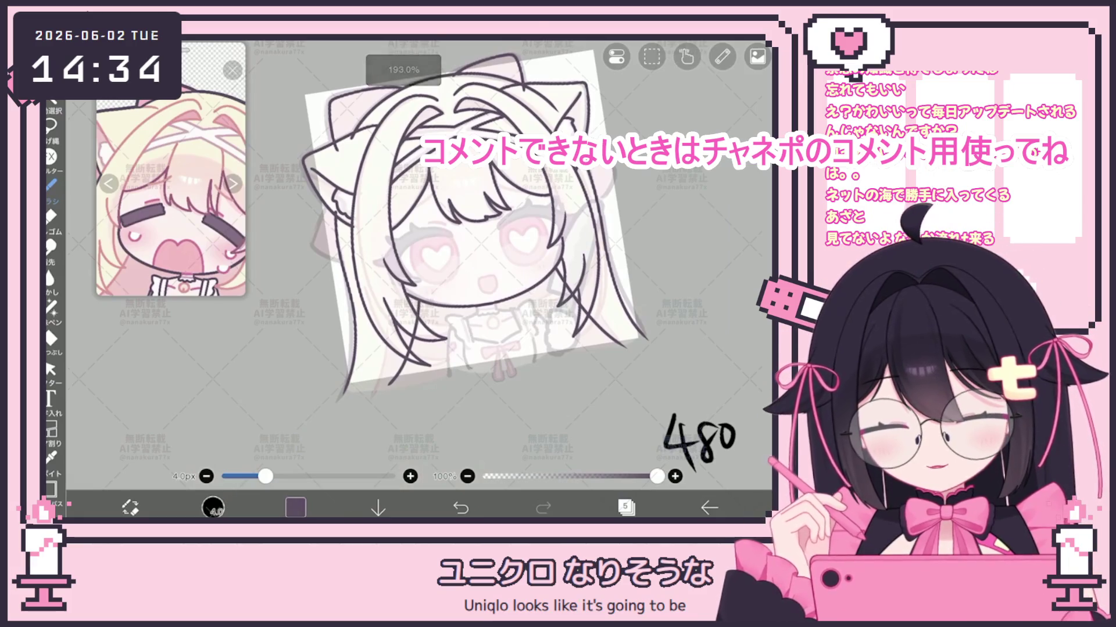
click(50, 369)
click(626, 507)
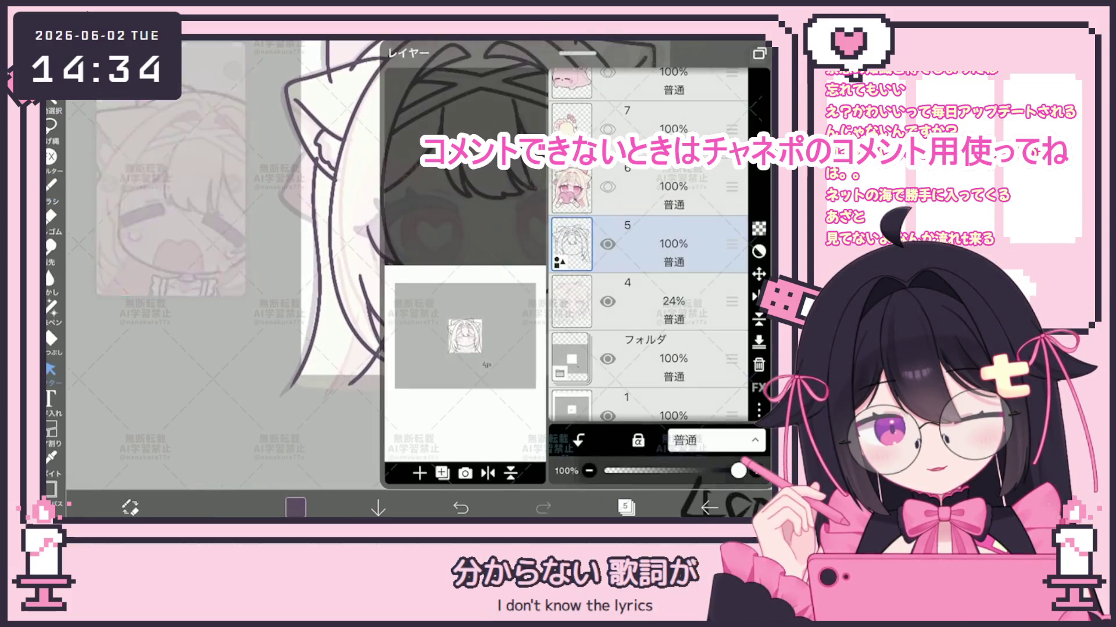
Close the layers list and return to the chibi lineart.
click(626, 506)
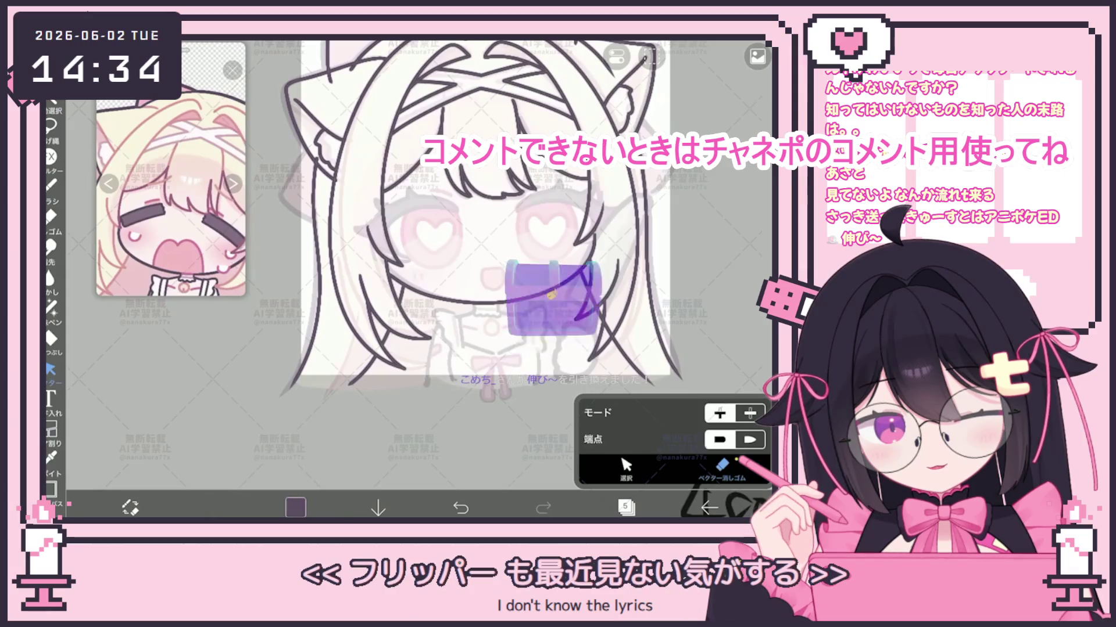
scroll(499, 227, down, 3)
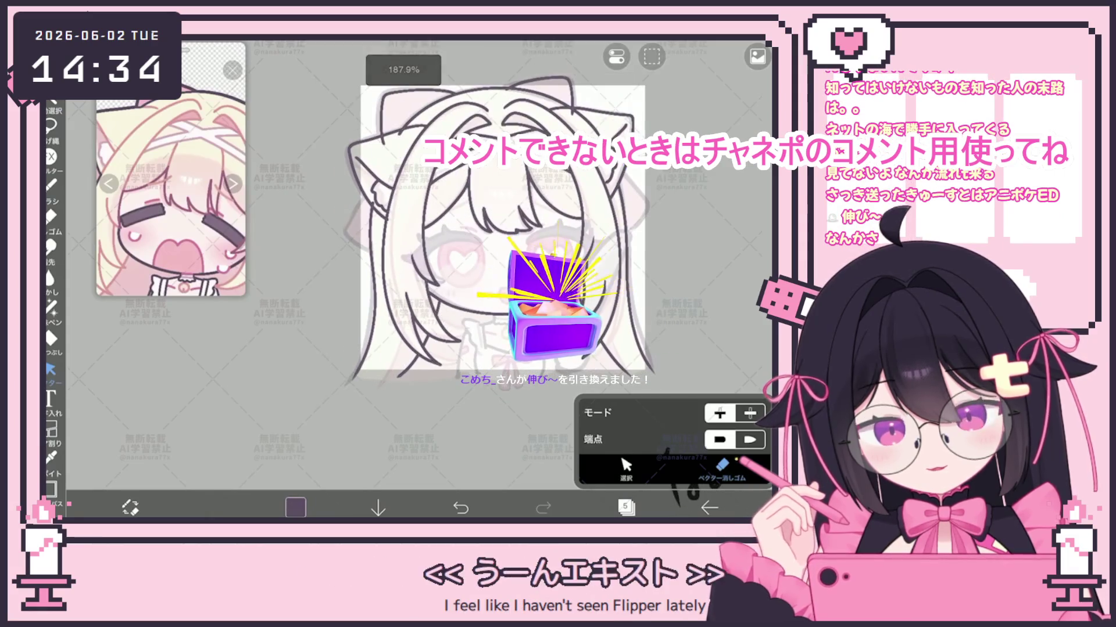